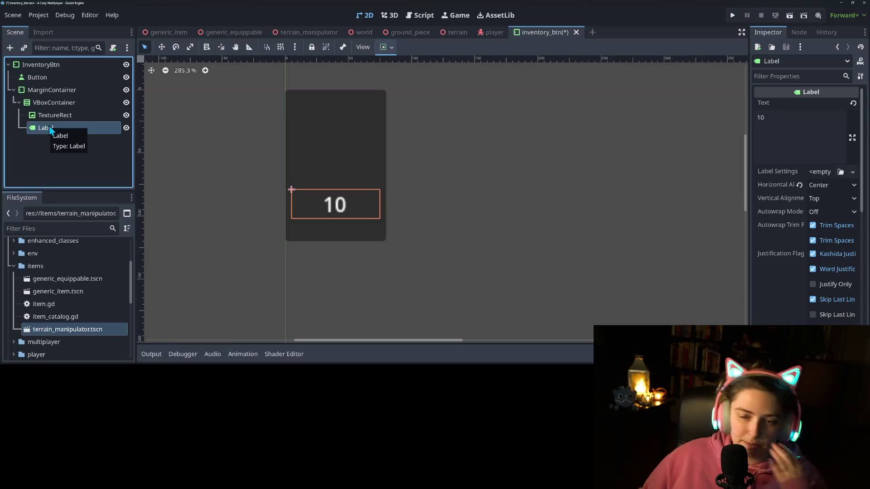
Change the InventoryBtn root node's type to Button
left_click(45, 158)
left_click(42, 67)
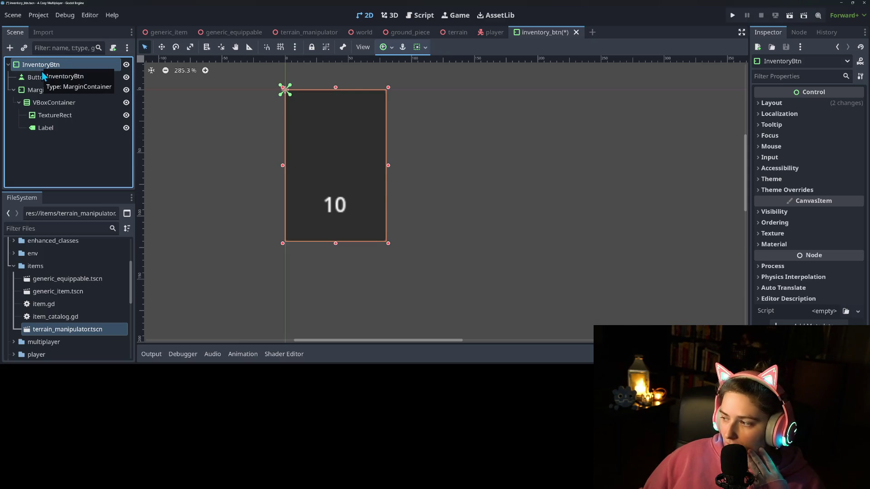
left_click(34, 90)
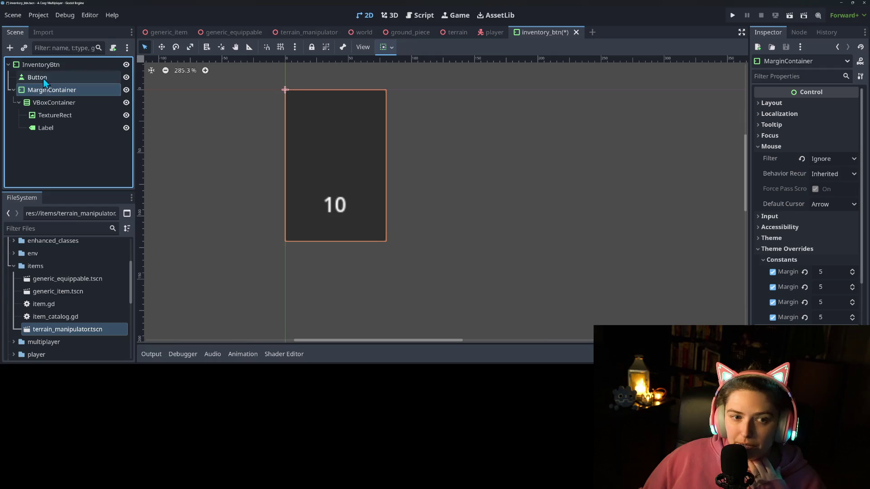
right_click(45, 68)
left_click(74, 175)
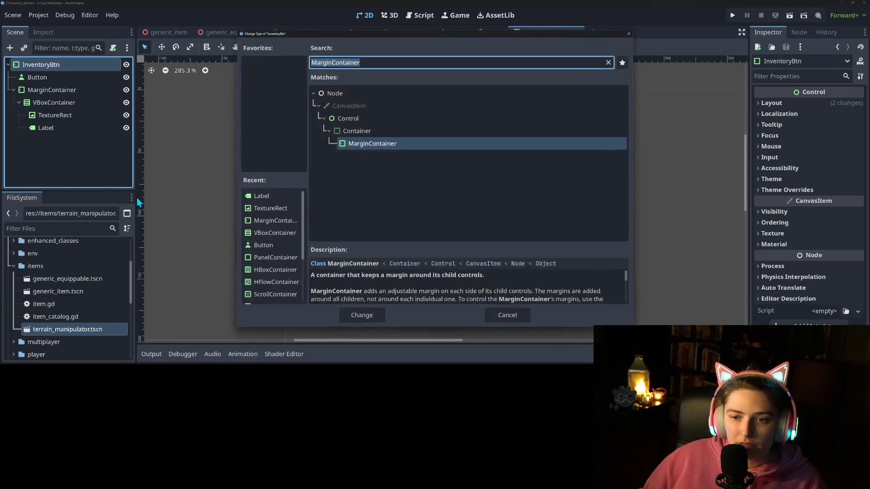
type("but")
key("Return")
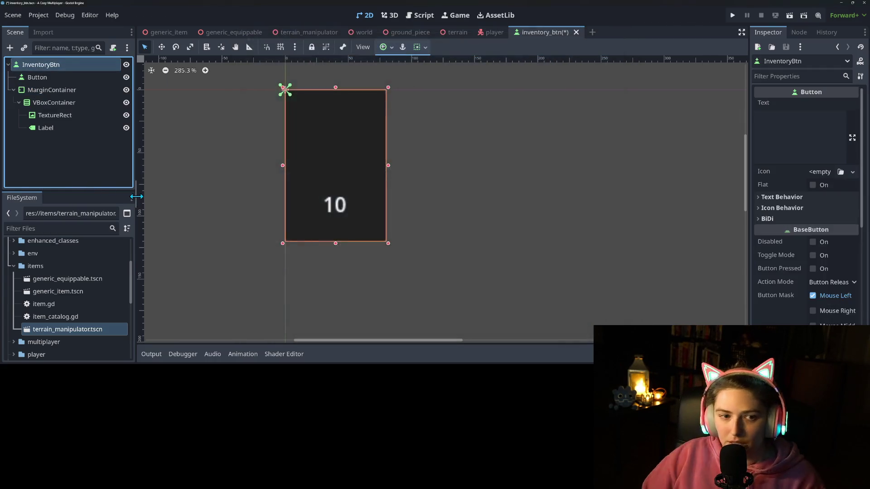
Move Label and TextureRect out of VBoxContainer to sit directly under InventoryBtn
left_click(50, 80)
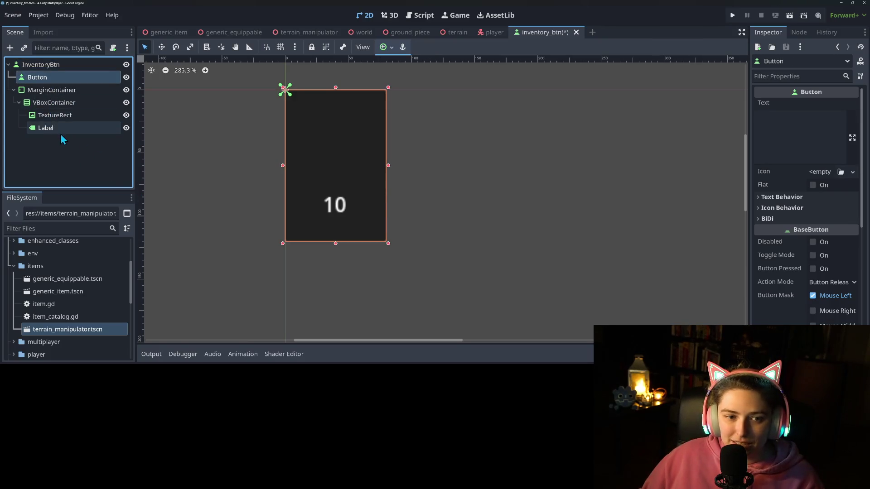
mouse_move(48, 128)
left_mouse_down()
mouse_move(55, 86)
mouse_move(68, 77)
left_mouse_up()
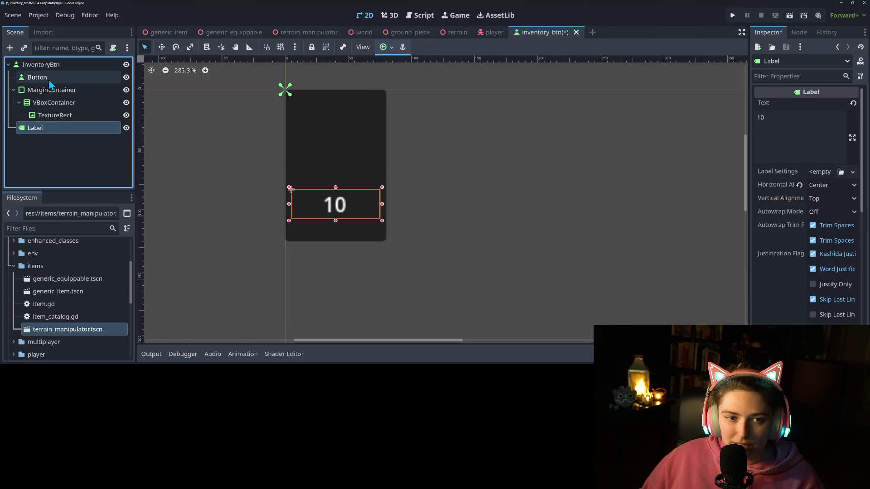
mouse_move(68, 117)
left_mouse_down()
mouse_move(70, 82)
mouse_move(43, 81)
left_mouse_up()
left_click(35, 93)
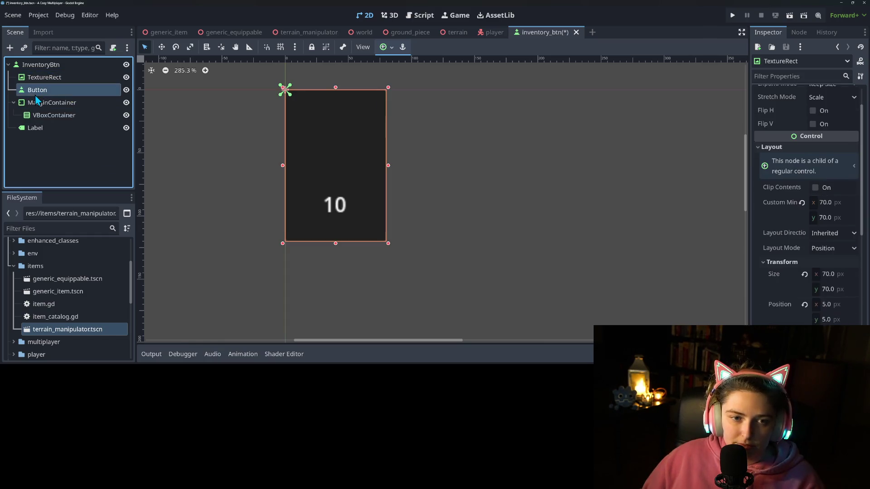
Delete the leftover Button, MarginContainer and VBoxContainer nodes
left_click(54, 115, "shift")
key("Delete")
key("Return")
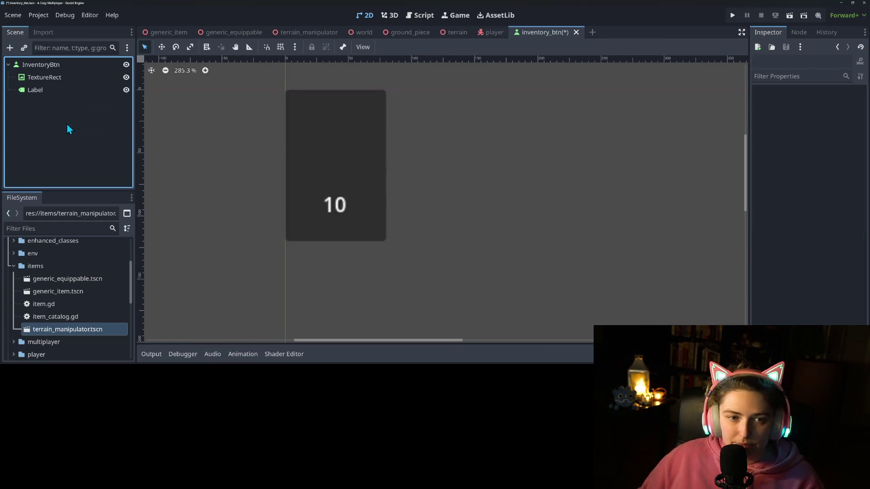
Set TextureRect's custom minimum size to 10×10 and reset its Size
left_click(43, 78)
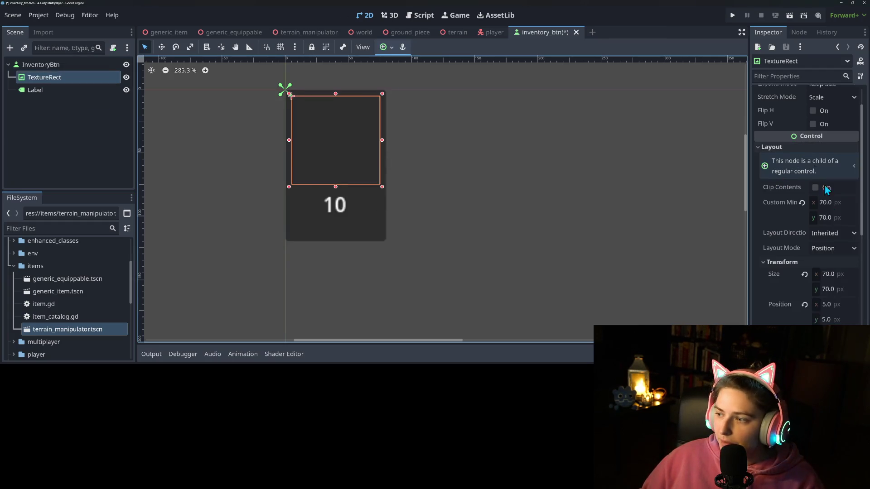
left_click(802, 203)
left_click(846, 203)
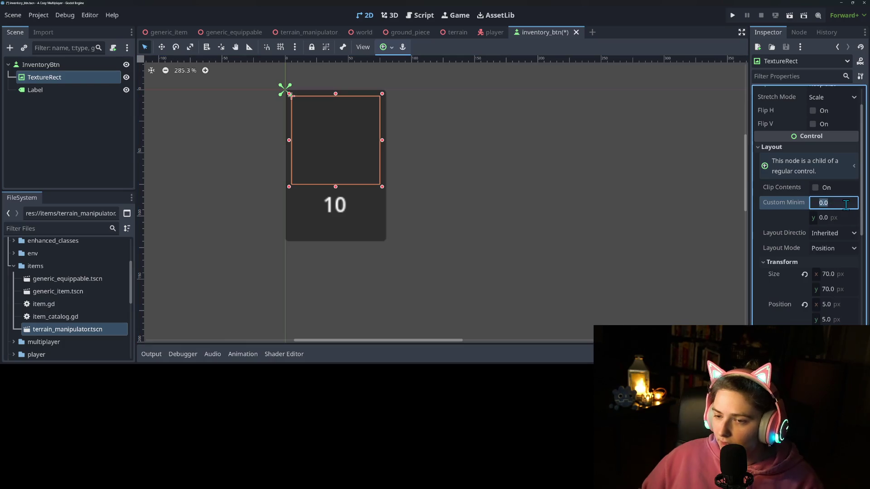
type("10")
key("Tab")
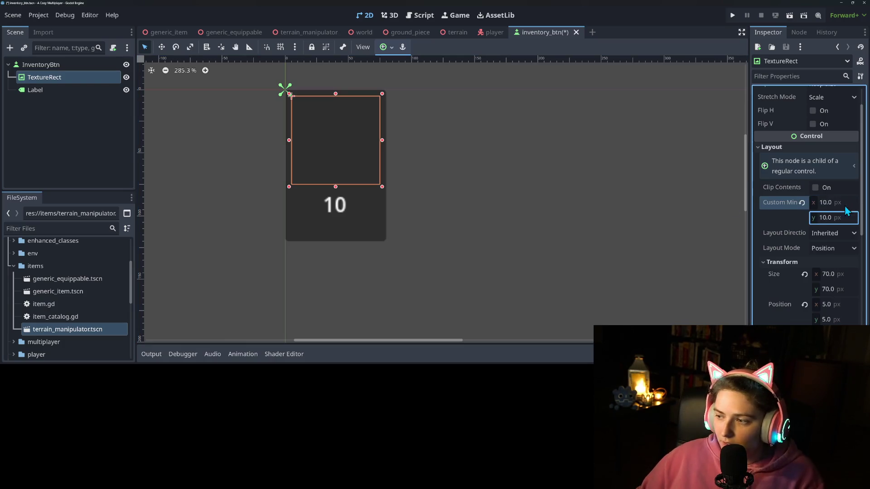
key("Return")
left_click(64, 144)
left_click(45, 77)
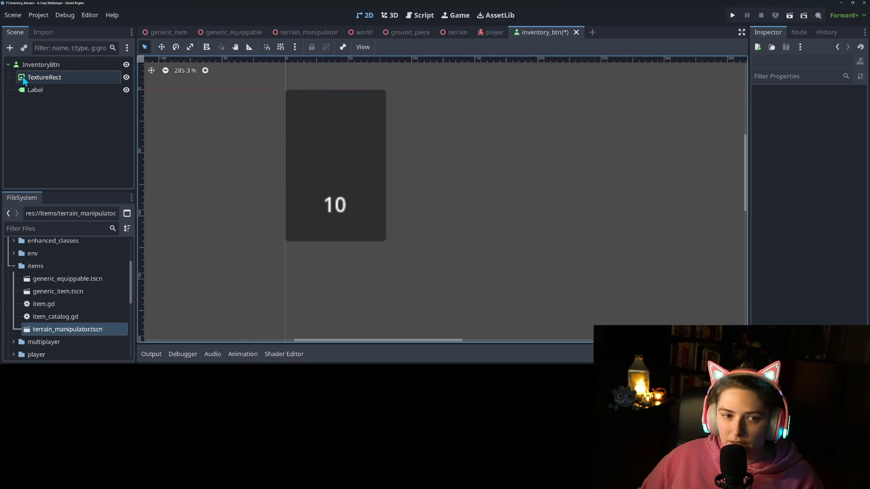
left_click(805, 274)
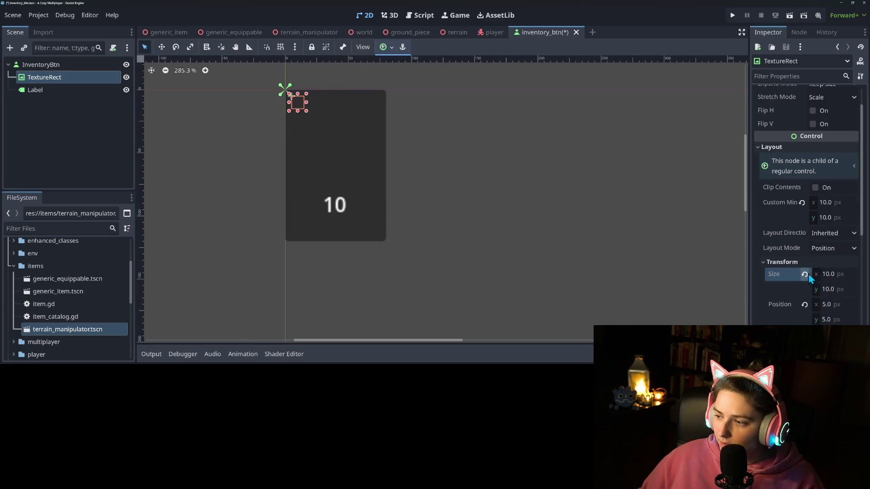
Nest the 10 Label inside TextureRect and reset the Label's size to fit its text
left_click(44, 90)
left_click_drag(45, 90, 52, 78)
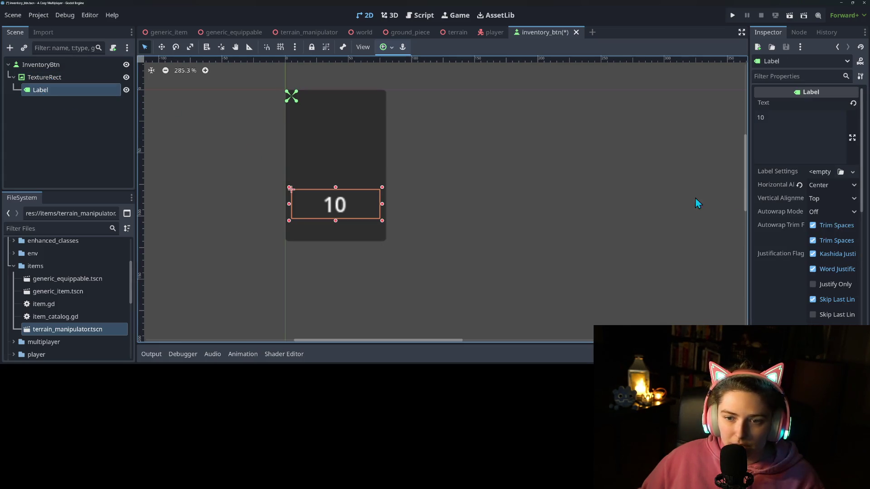
scroll(809, 229, "down", 5)
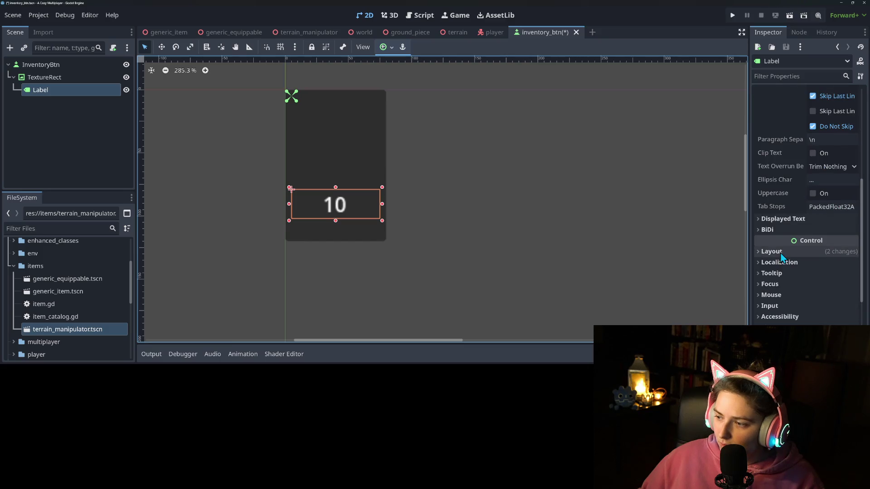
left_click(784, 251)
scroll(797, 302, "down", 2)
left_click(793, 302)
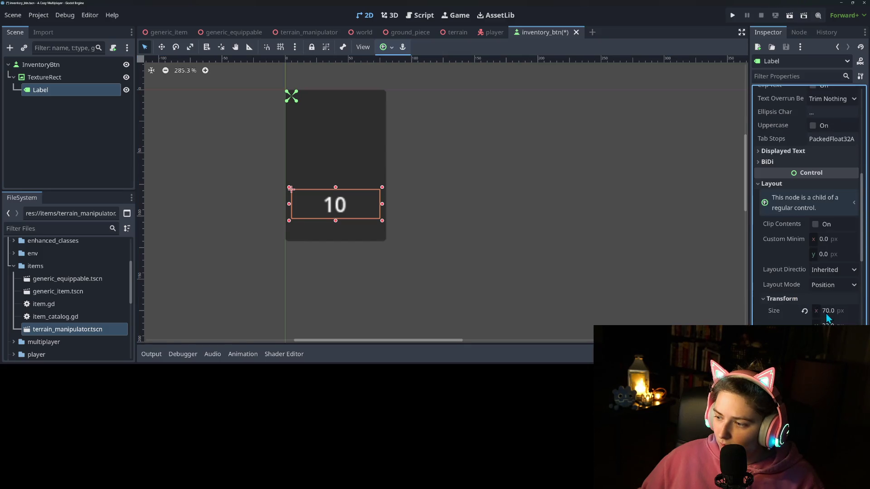
left_click_drag(291, 190, 291, 95)
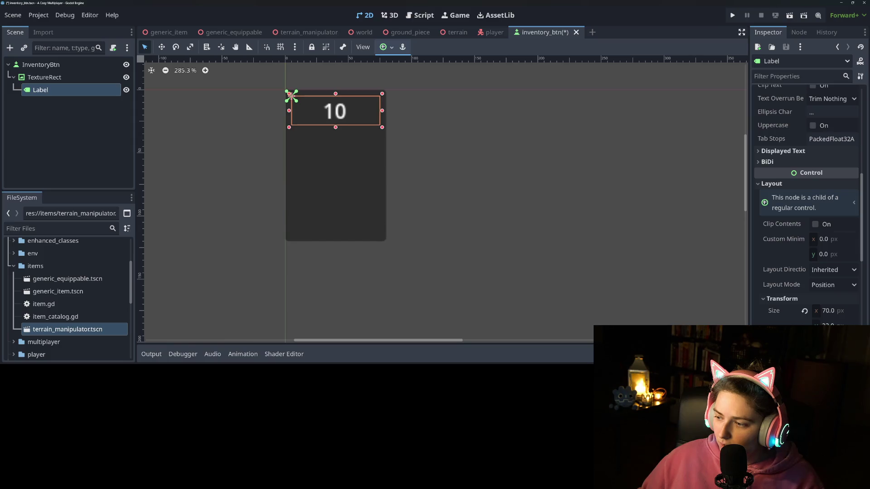
left_click(804, 312)
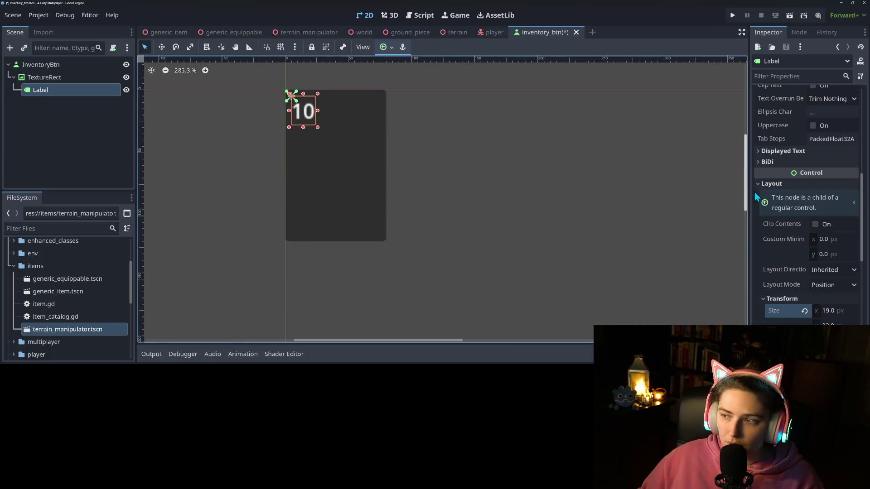
scroll(786, 245, "up", 4)
left_click(62, 78)
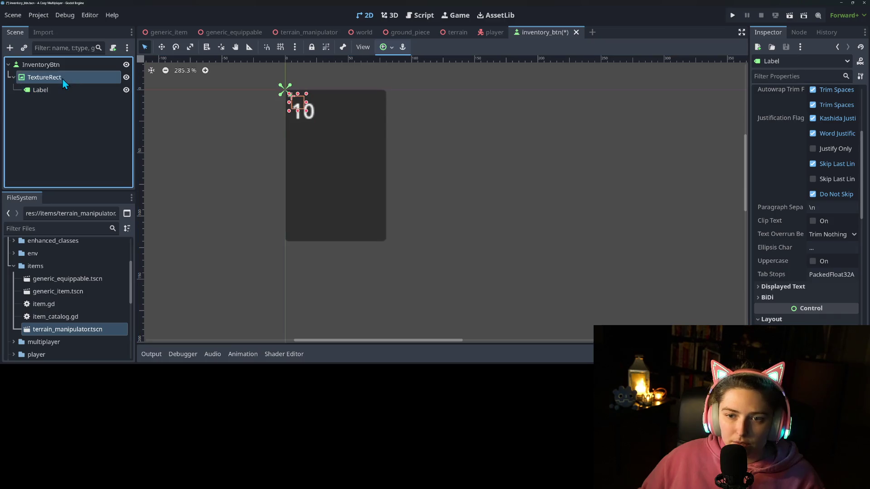
left_click(61, 91)
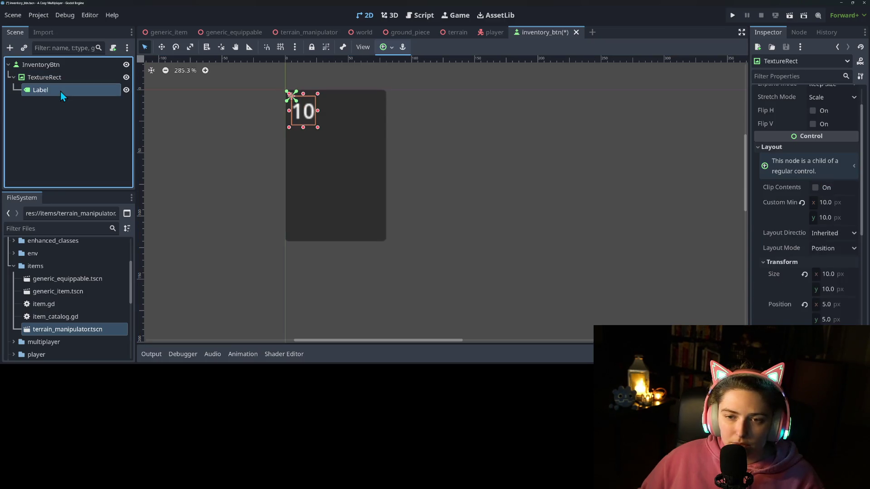
left_click(64, 78)
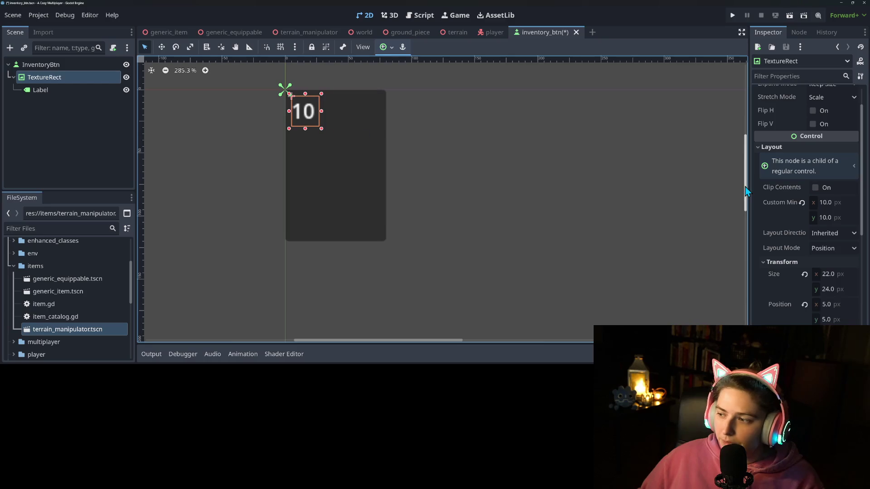
scroll(813, 234, "up", 2)
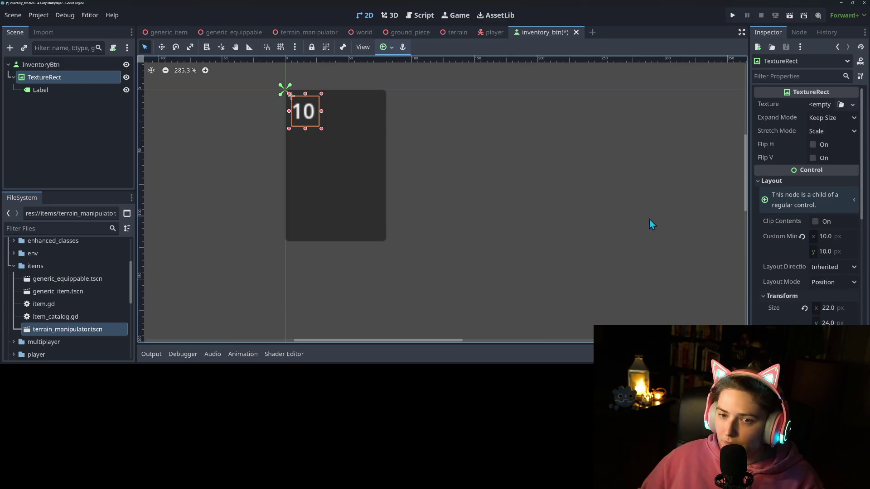
Anchor TextureRect top right, give it a PlaceholderTexture2D texture, and save
left_click(391, 53)
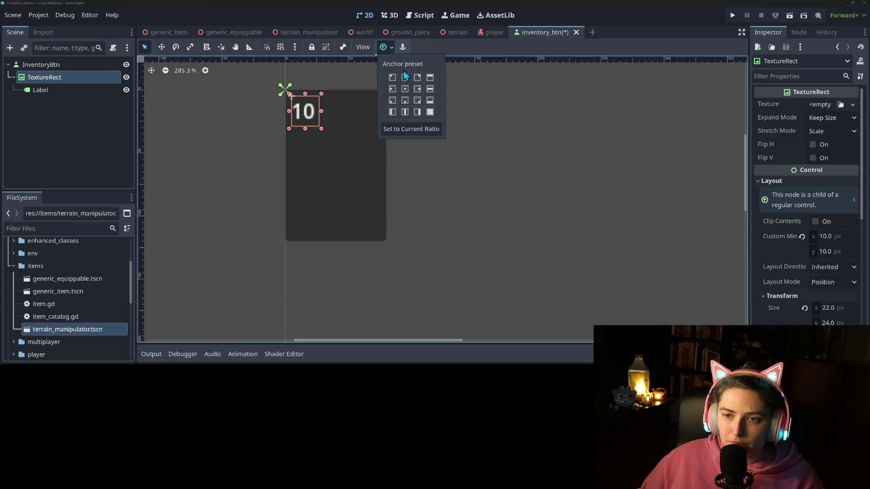
left_click(417, 80)
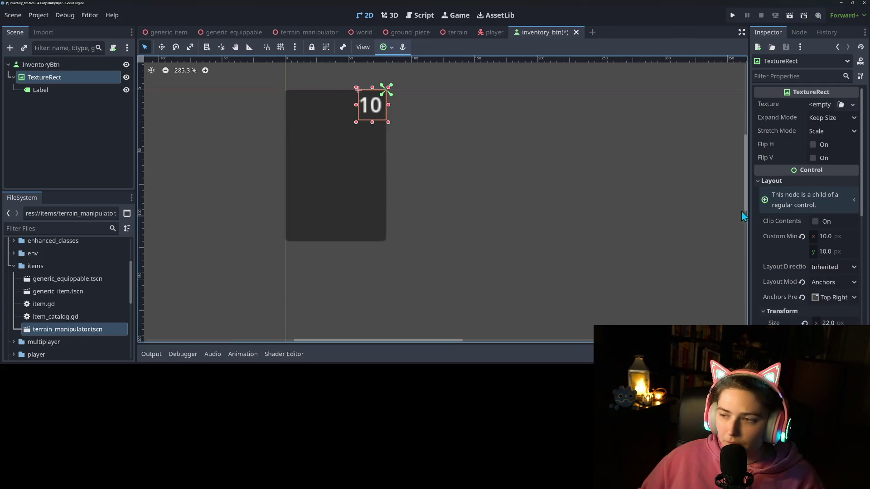
left_click(852, 105)
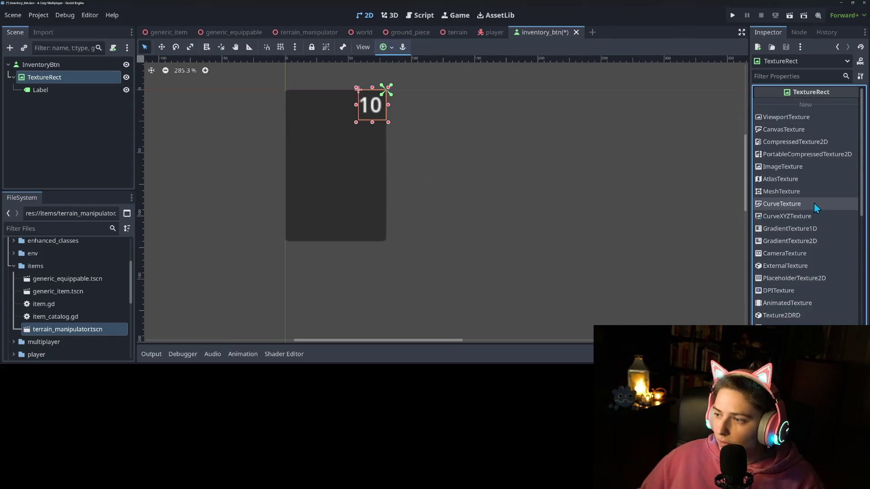
left_click(792, 278)
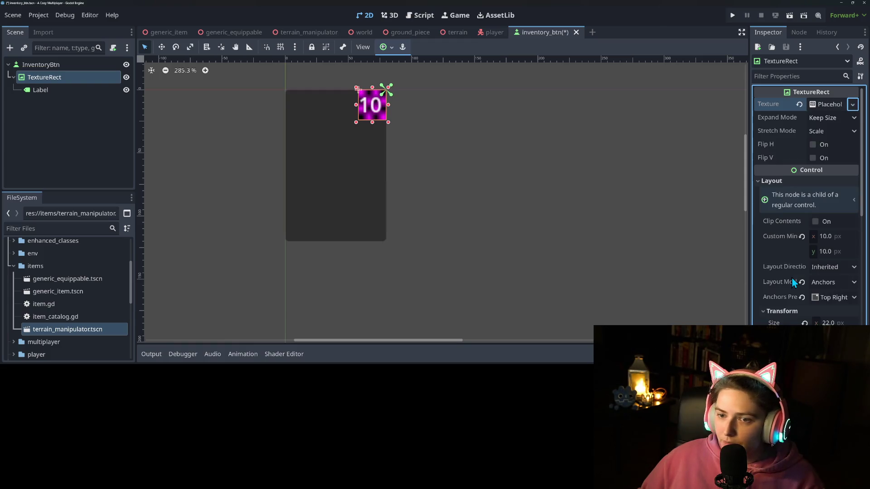
left_click(454, 184)
key("ctrl+s")
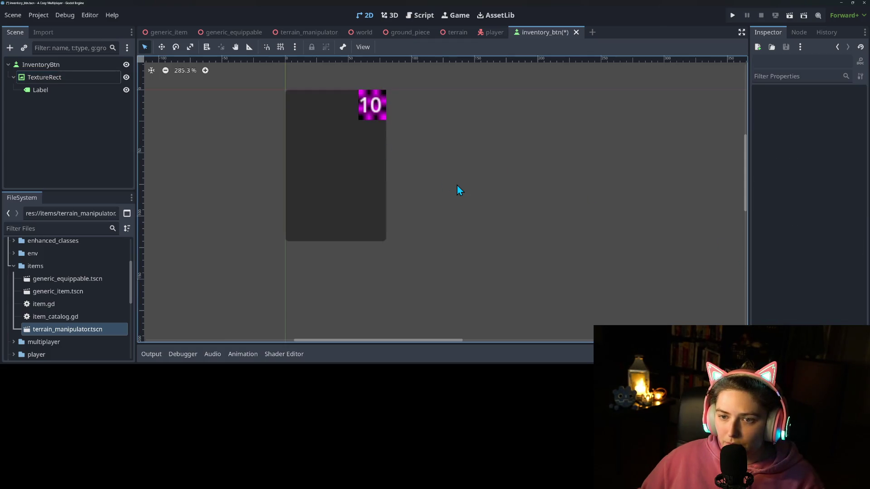
Set TextureRect's width to 24 and save the scene
scroll(456, 185, "down", 2)
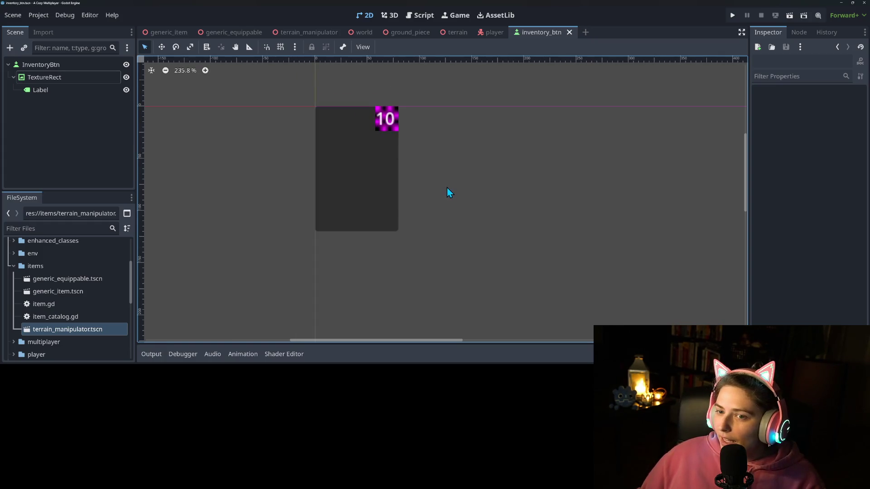
left_click(392, 132)
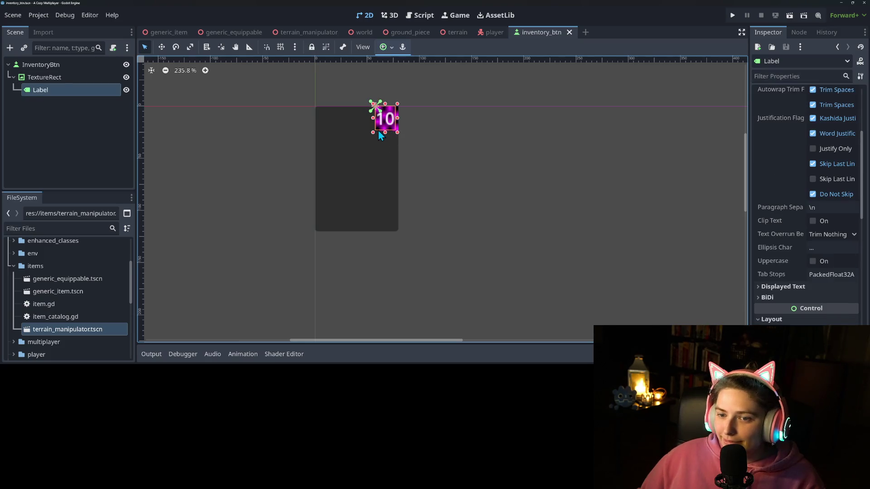
left_click(50, 77)
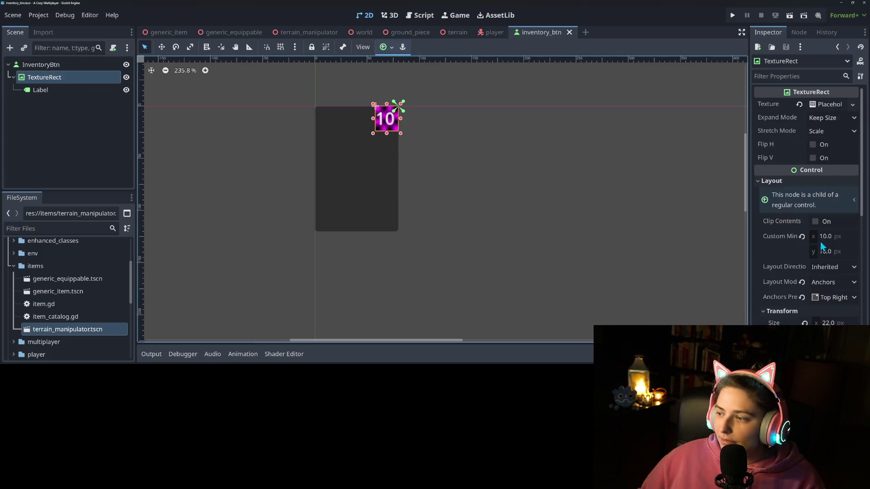
scroll(786, 299, "down", 3)
left_click(842, 259)
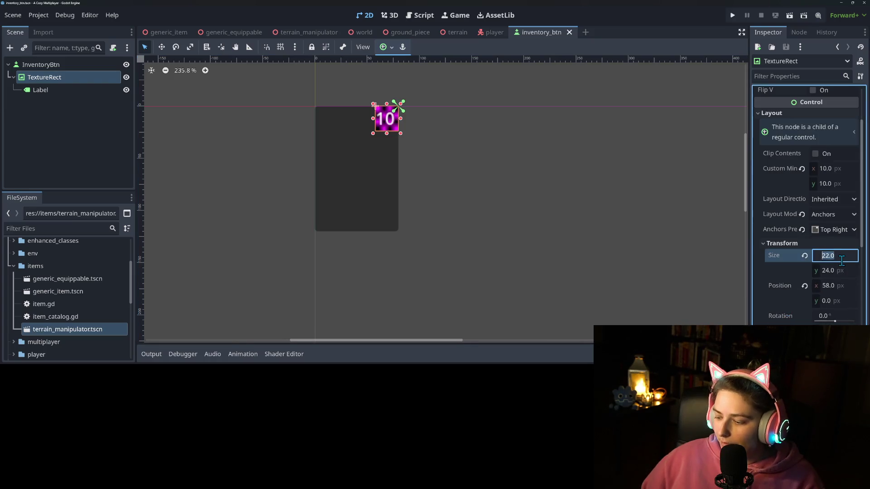
type("24")
key("Return")
key("ctrl+s")
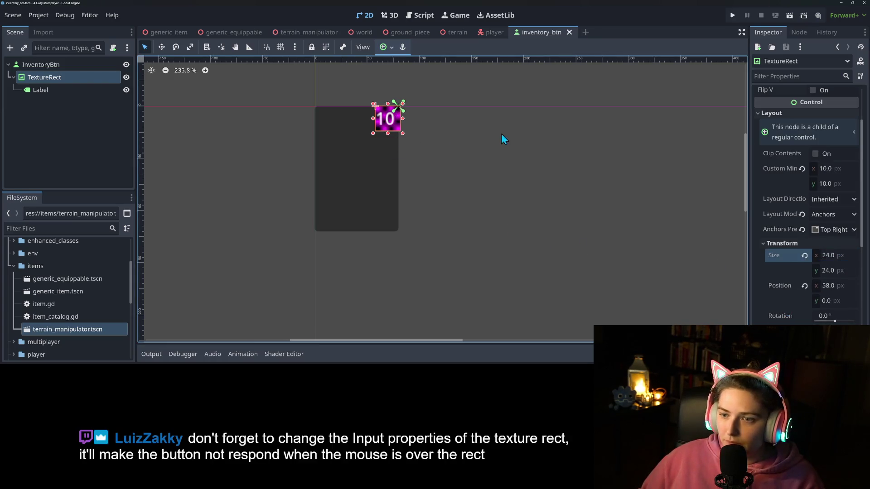
Re-apply the Top Right anchor preset to the badge and save
left_click(391, 48)
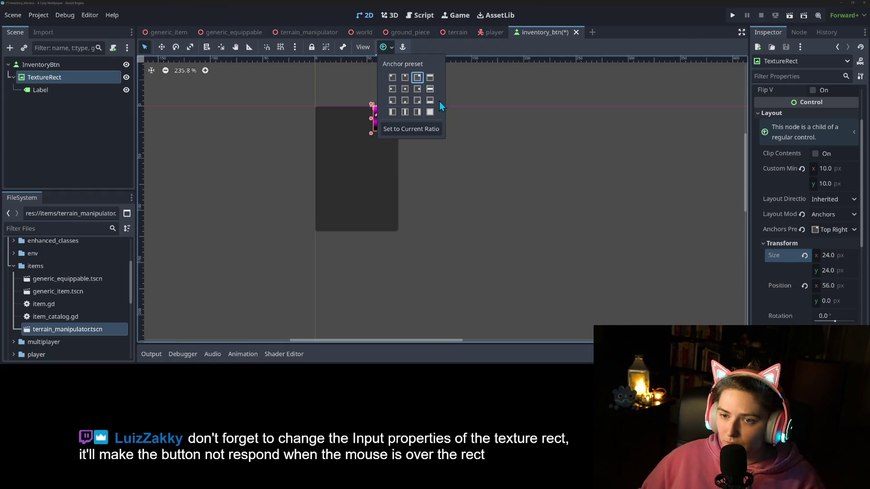
left_click(524, 192)
key("ctrl+s")
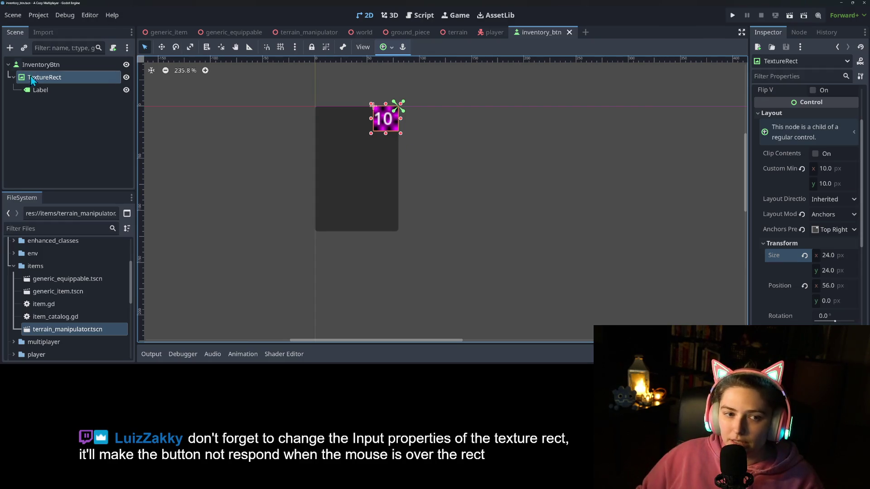
Set the Mouse Filter of TextureRect and Label to Ignore and save the scene
left_click(50, 91, "shift")
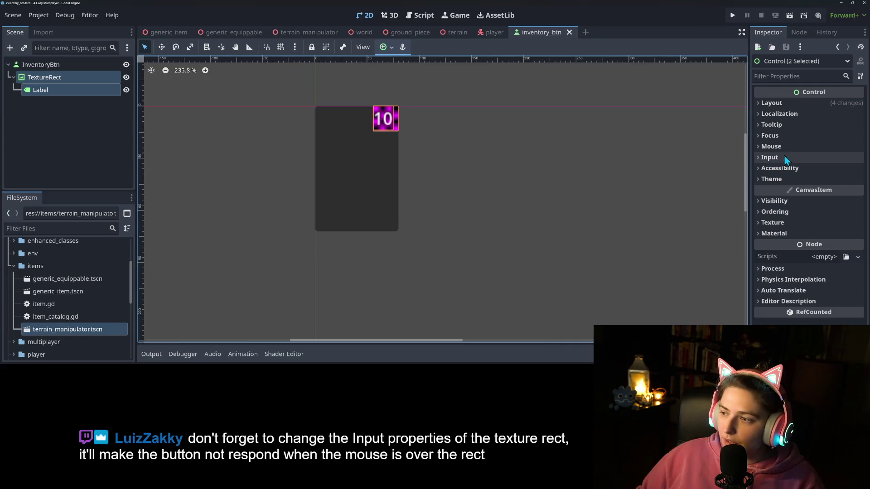
left_click(771, 146)
left_click(836, 161)
left_click(825, 196)
key("ctrl+s")
left_click(563, 185)
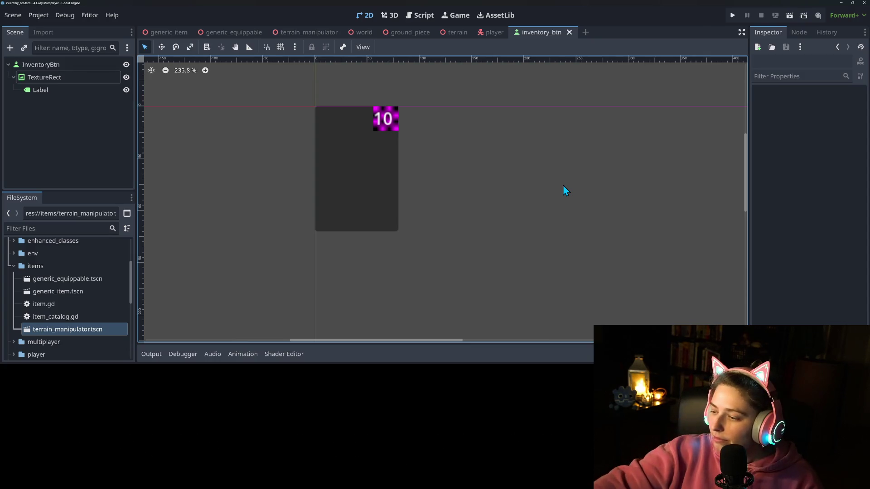
Check InventoryBtn's Layout settings, then switch over to Krita
left_click(45, 69)
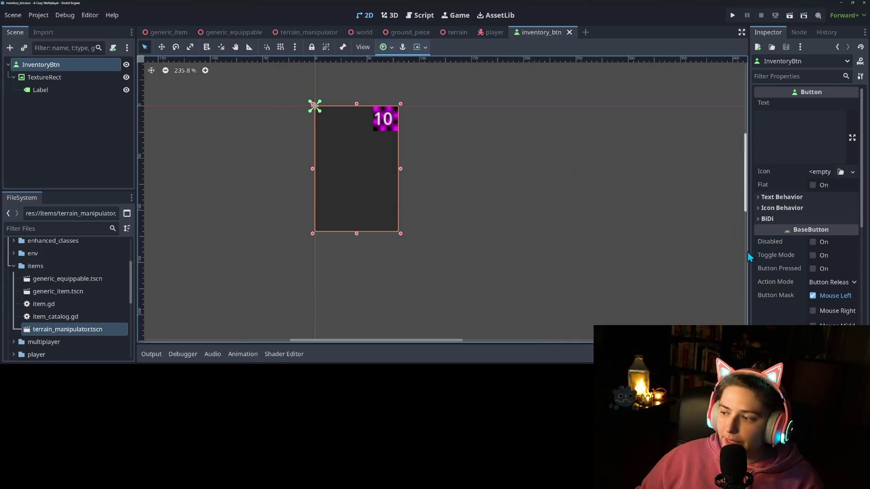
scroll(805, 286, "down", 6)
left_click(784, 191)
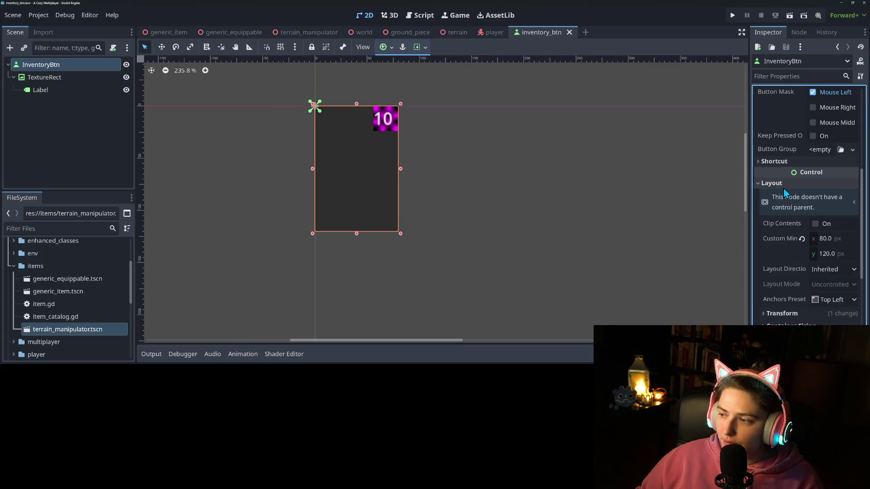
left_click(784, 189)
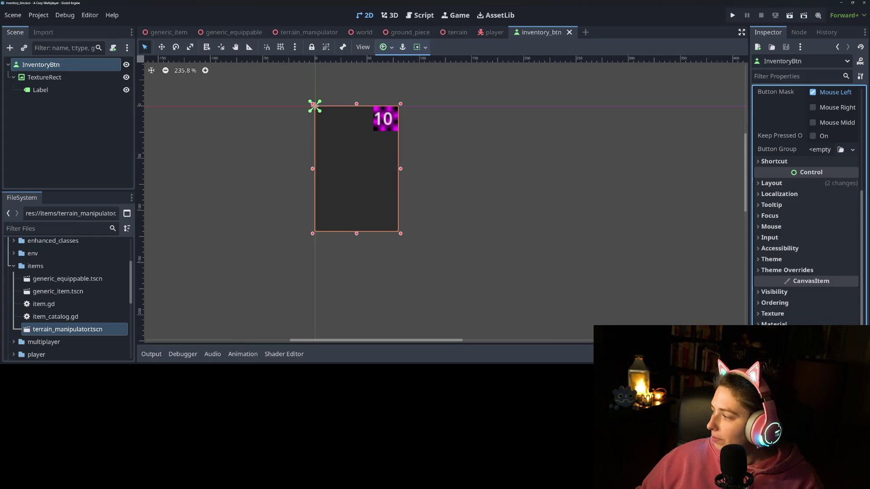
key("alt+Tab")
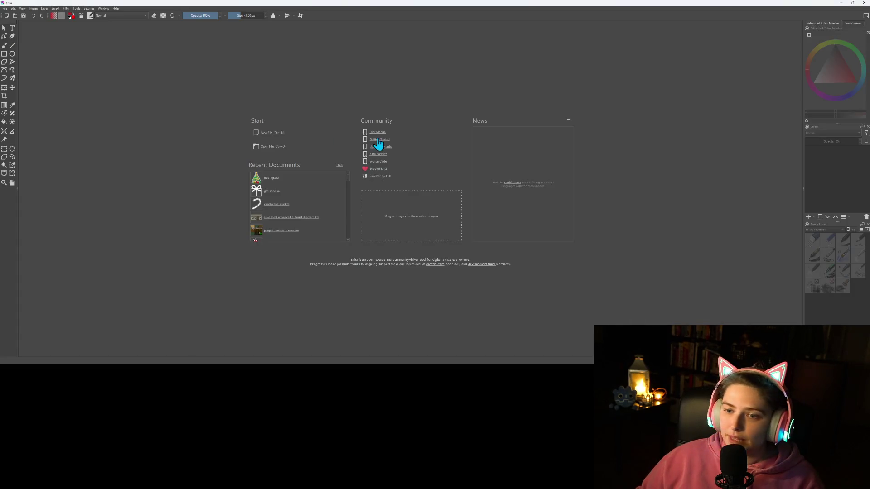
Create a new transparent 80×120 px portrait document in Krita
key("ctrl+n")
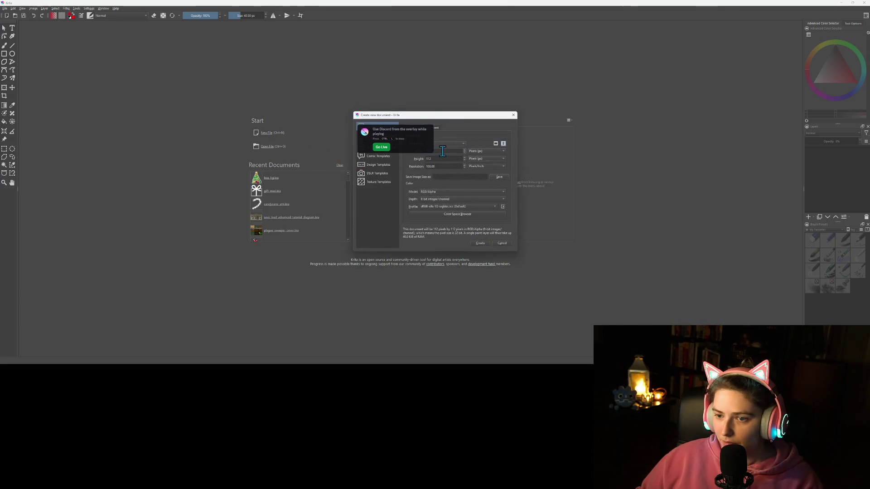
type("12")
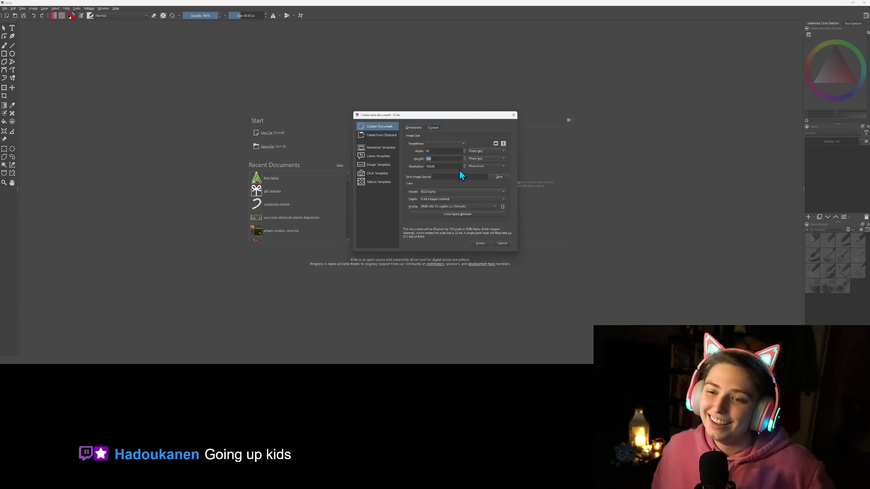
left_click(481, 243)
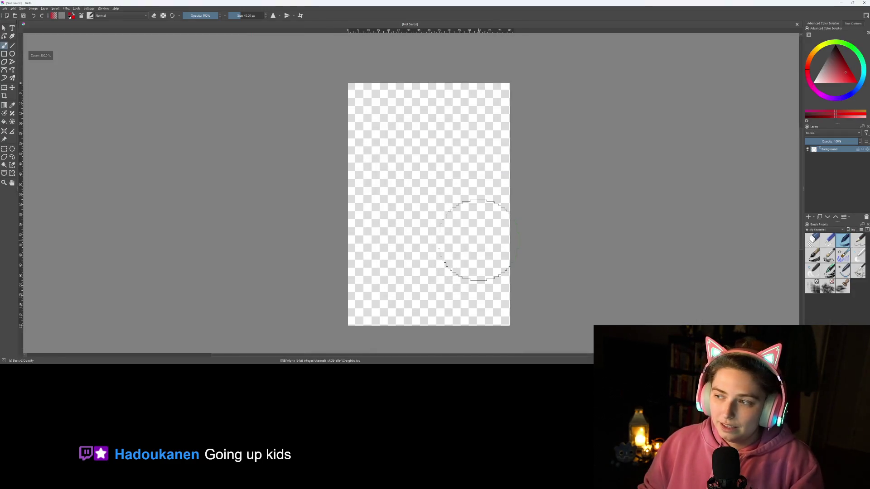
Fill the canvas solid red, add Paint Layer 1 above it, and pick the freehand brush
key("f")
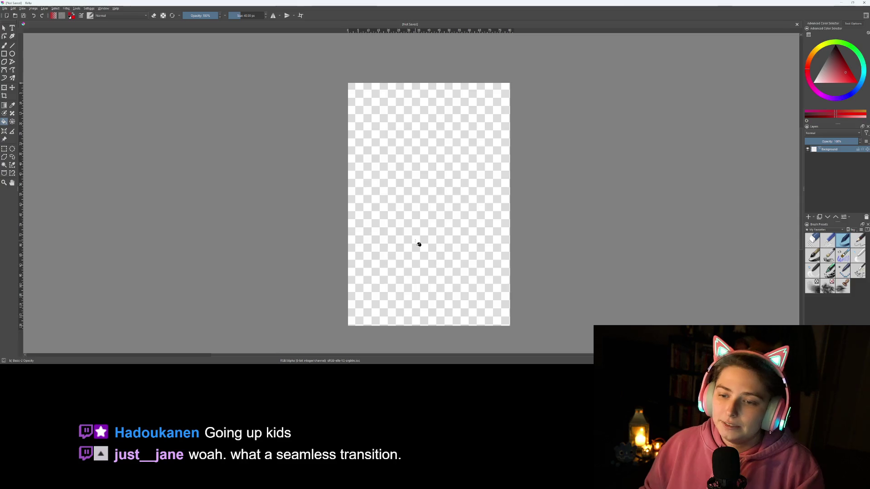
left_click(417, 242)
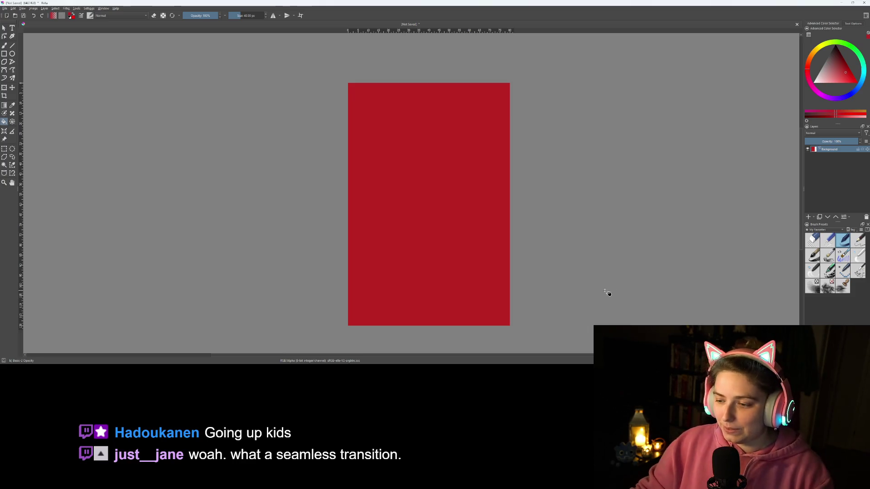
left_click(813, 218)
left_click(811, 224)
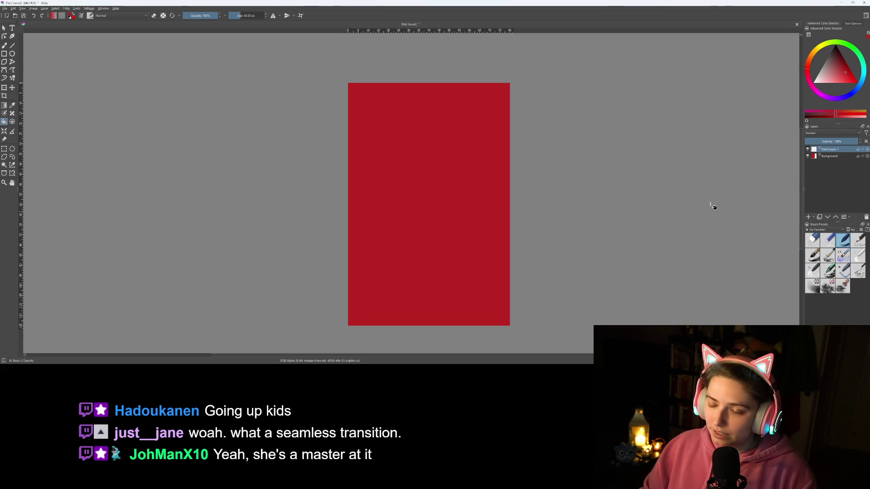
key("b")
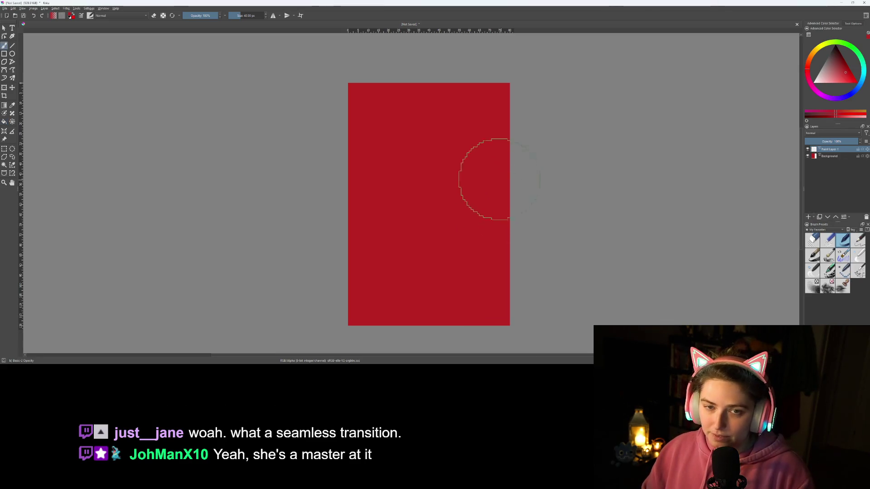
left_click(231, 16)
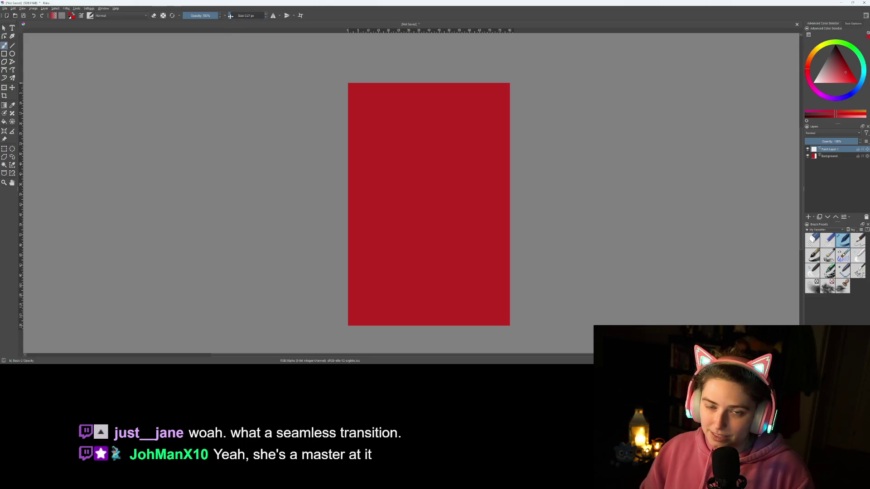
Set a 10 px black brush and zoom in on the canvas
left_click_drag(231, 16, 235, 16)
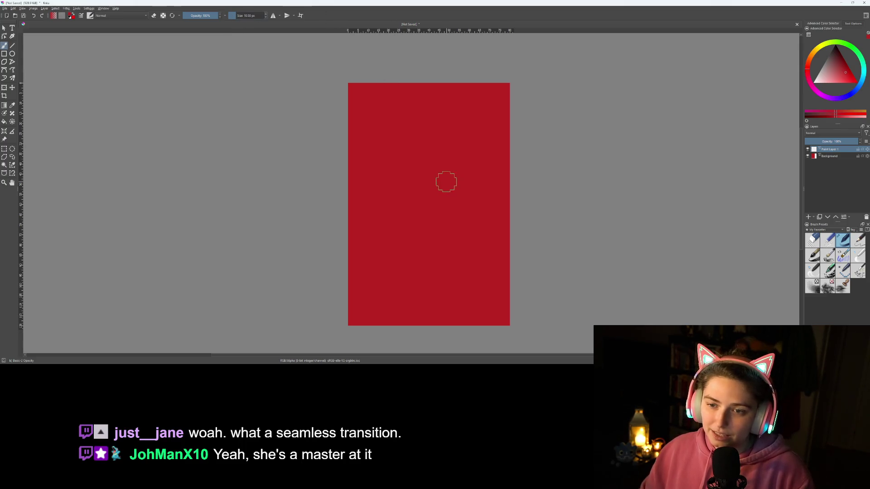
left_click_drag(836, 75, 836, 48)
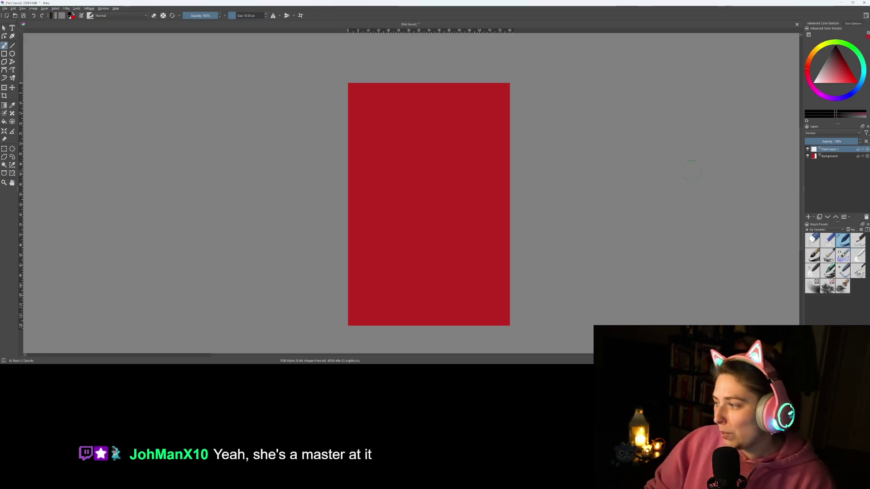
scroll(699, 216, "up", 2)
scroll(678, 219, "down", 2)
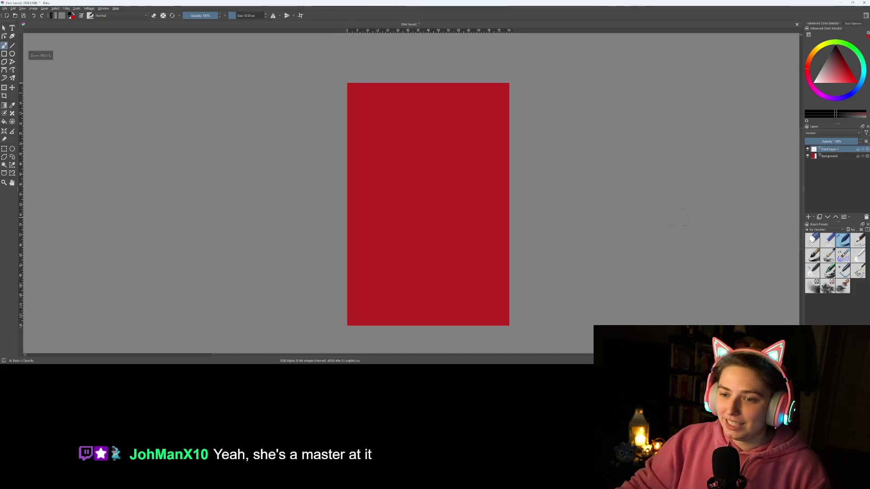
scroll(665, 169, "up", 2)
left_click_drag(642, 154, 705, 162)
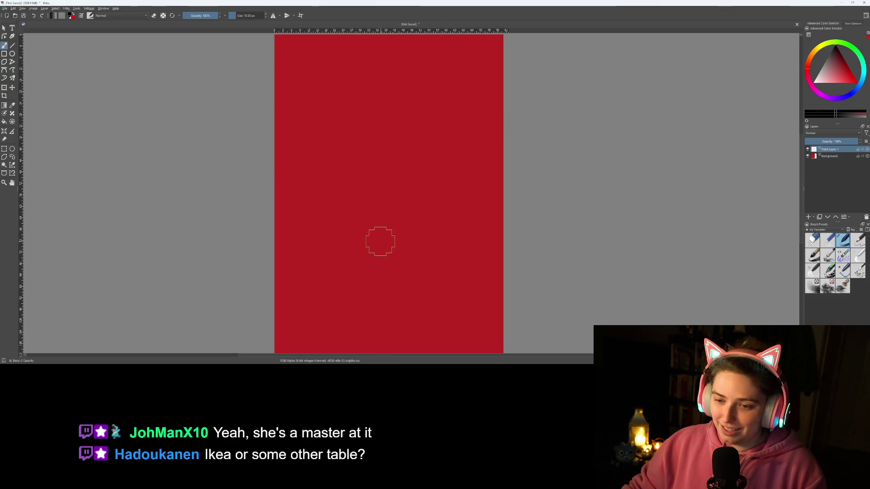
Paint the slanted black handle and fill in a solid bristle head below it
mouse_move(434, 85)
left_mouse_down()
mouse_move(398, 156)
mouse_move(376, 259)
mouse_move(435, 85)
mouse_move(429, 139)
mouse_move(378, 276)
left_mouse_up()
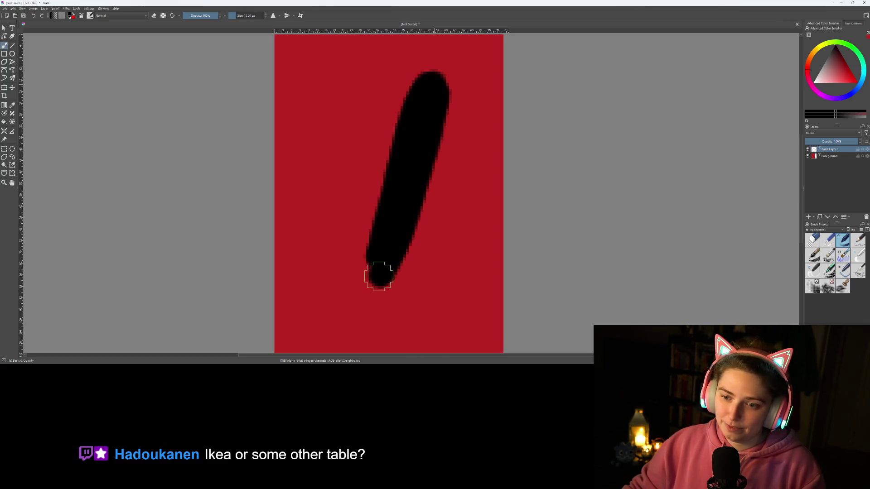
scroll(421, 123, "down", 5)
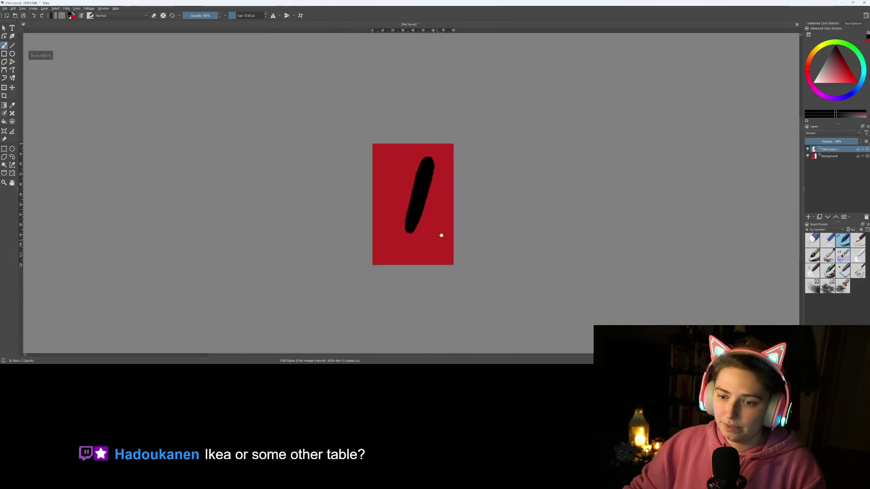
scroll(441, 235, "up", 5)
mouse_move(383, 161)
left_mouse_down()
mouse_move(371, 155)
mouse_move(352, 232)
mouse_move(392, 190)
left_mouse_up()
mouse_move(384, 96)
left_mouse_down()
mouse_move(351, 154)
mouse_move(344, 215)
mouse_move(337, 207)
mouse_move(359, 130)
mouse_move(359, 156)
mouse_move(310, 230)
left_mouse_up()
key("ctrl+z")
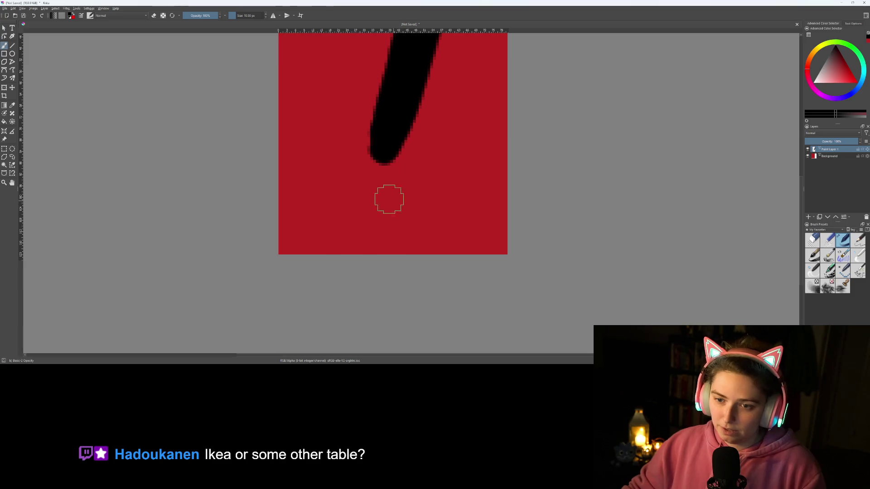
mouse_move(390, 85)
left_mouse_down()
mouse_move(350, 146)
mouse_move(324, 229)
mouse_move(344, 233)
mouse_move(394, 204)
mouse_move(421, 142)
mouse_move(421, 85)
left_mouse_up()
mouse_move(387, 138)
left_mouse_down()
mouse_move(348, 223)
mouse_move(373, 122)
mouse_move(349, 229)
mouse_move(404, 135)
left_mouse_up()
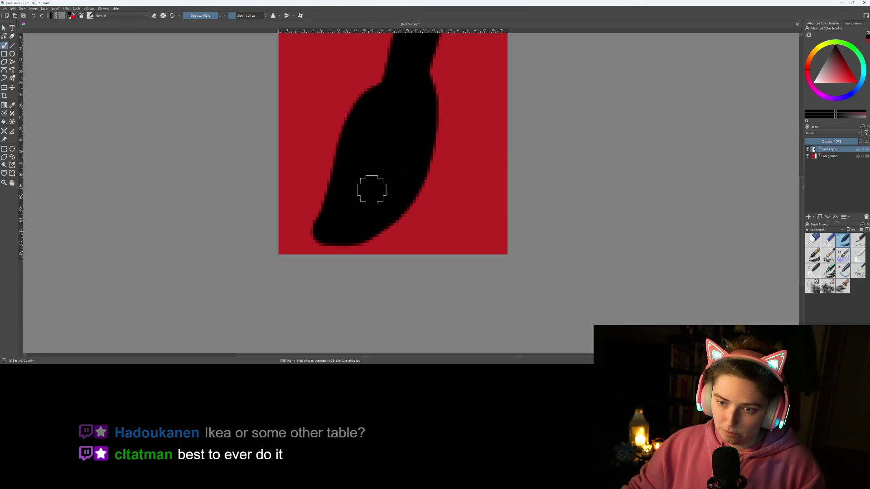
Extend the handle upward with a narrower top, undoing a too-wide attempt
scroll(370, 190, "down", 3)
scroll(370, 194, "up", 3)
scroll(358, 280, "down", 1)
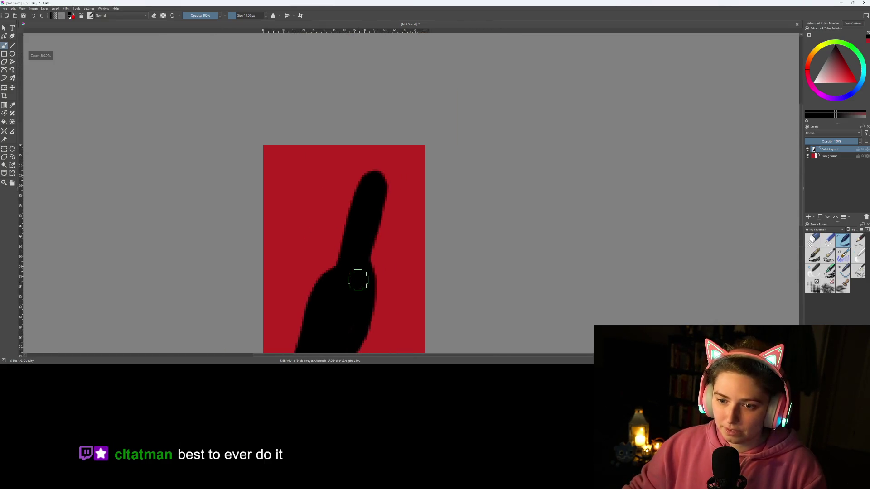
mouse_move(366, 200)
left_mouse_down()
mouse_move(375, 164)
mouse_move(383, 162)
mouse_move(379, 189)
mouse_move(392, 158)
left_mouse_up()
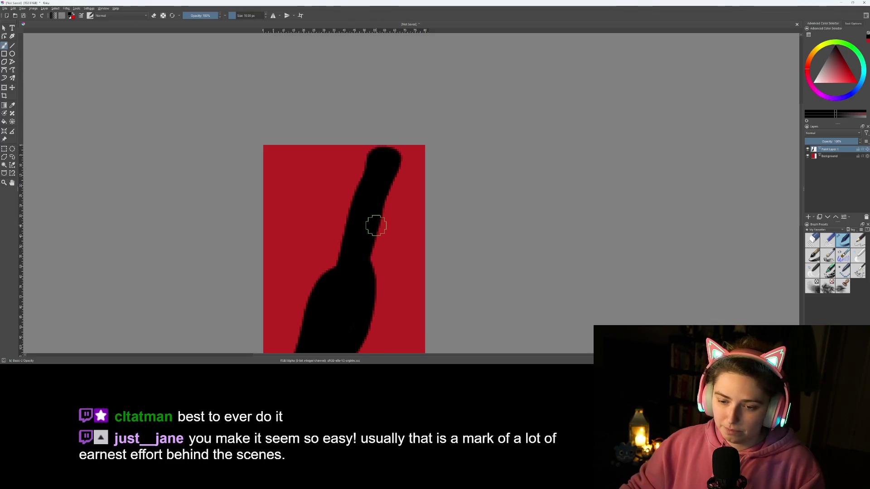
key("ctrl+z")
left_click_drag(367, 191, 376, 166)
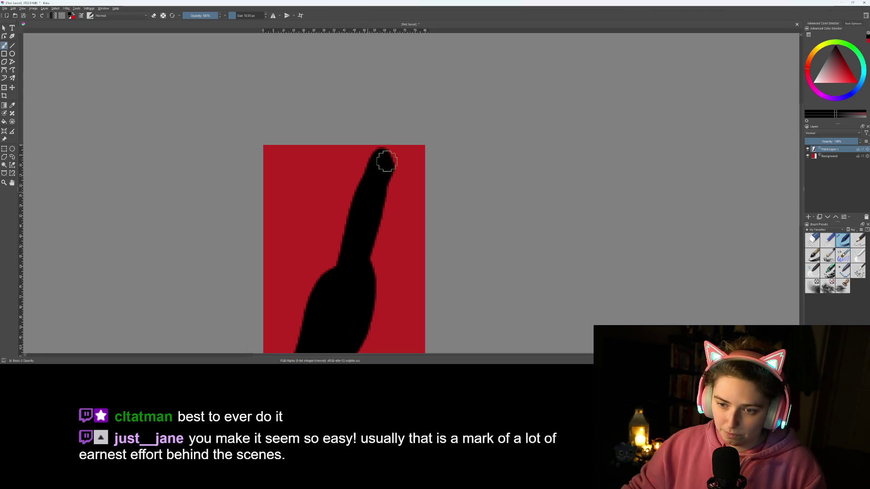
scroll(379, 200, "down", 3)
scroll(389, 194, "up", 6)
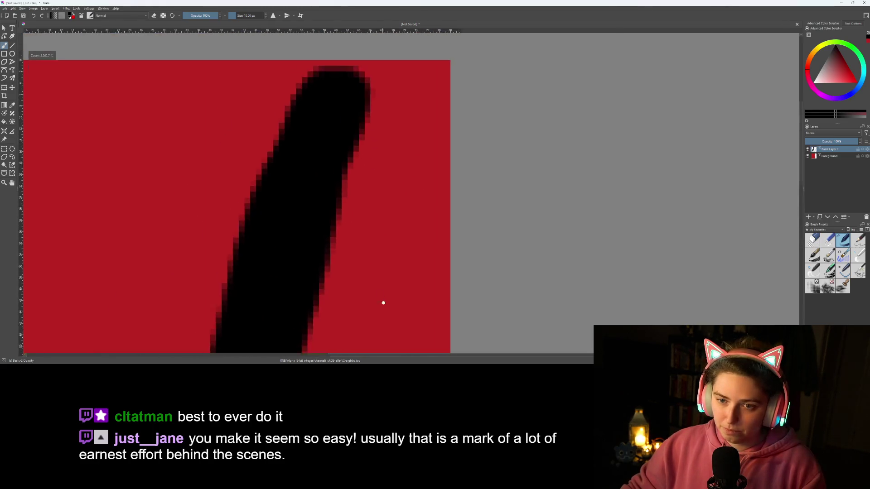
Erase the right edge of the handle's top and view the whole broom
left_click_drag(383, 302, 387, 318)
key("e")
mouse_move(381, 93)
left_mouse_down()
mouse_move(396, 107)
mouse_move(376, 181)
left_mouse_up()
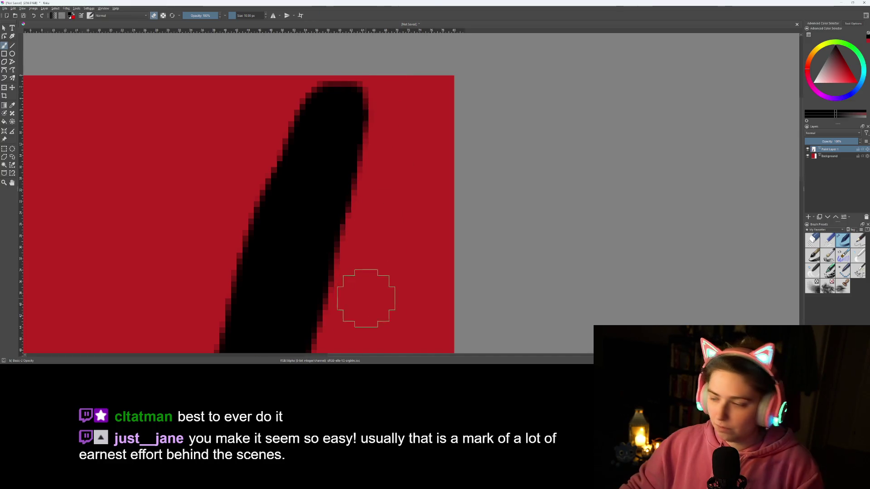
scroll(366, 298, "down", 3)
left_click_drag(388, 287, 460, 155)
scroll(461, 155, "up", 2)
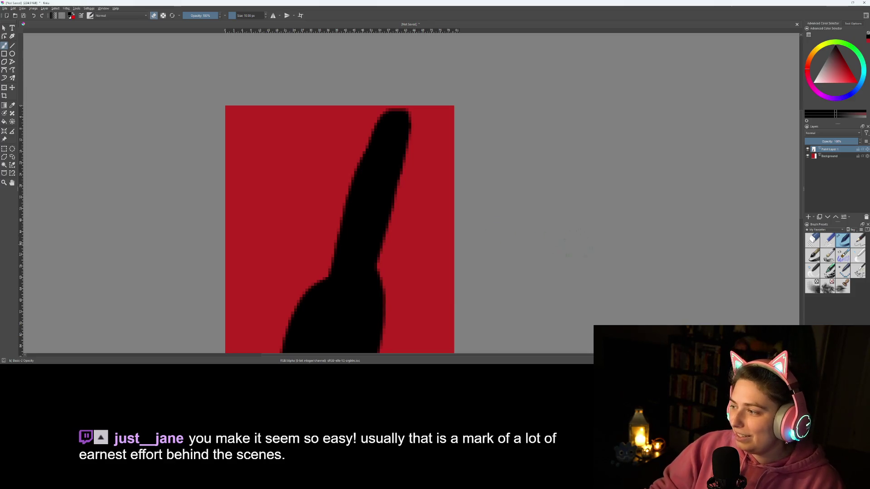
Round off and widen the handle's top and right edge in black, undoing a stray red stroke
mouse_move(431, 214)
left_mouse_down()
mouse_move(445, 204)
mouse_move(470, 207)
mouse_move(495, 170)
left_mouse_up()
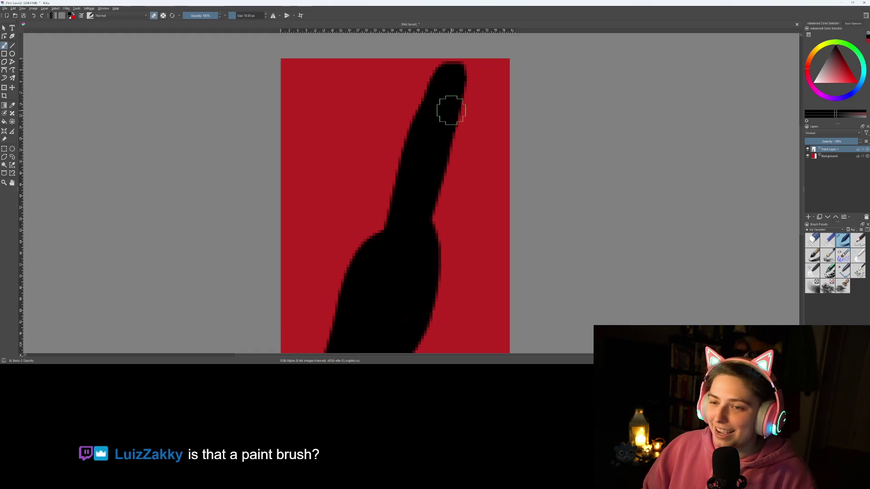
left_click_drag(423, 130, 430, 112)
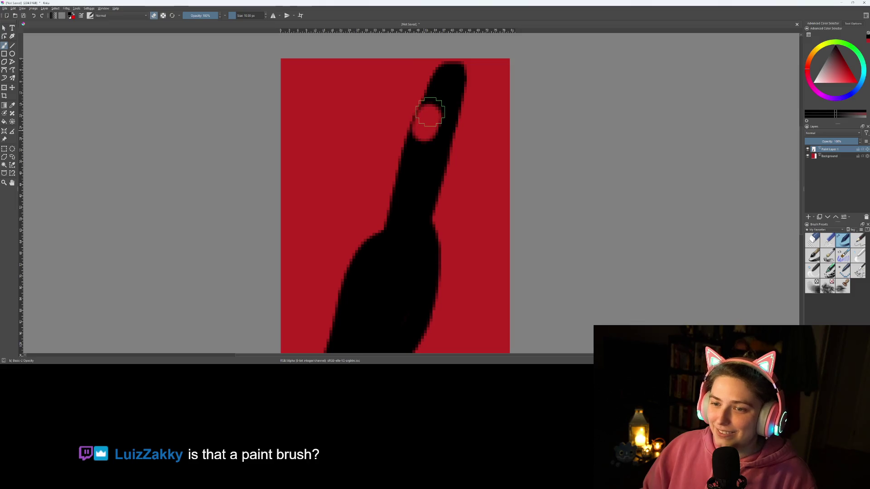
key("ctrl+z")
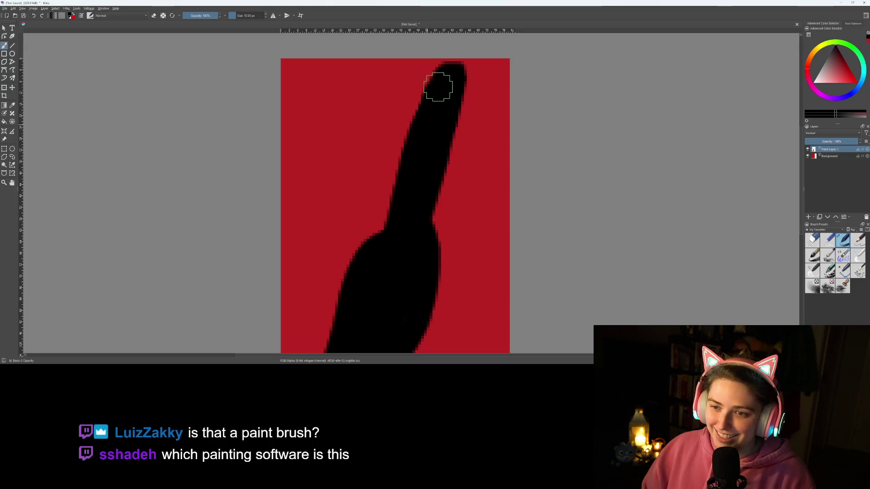
left_click_drag(447, 73, 451, 95)
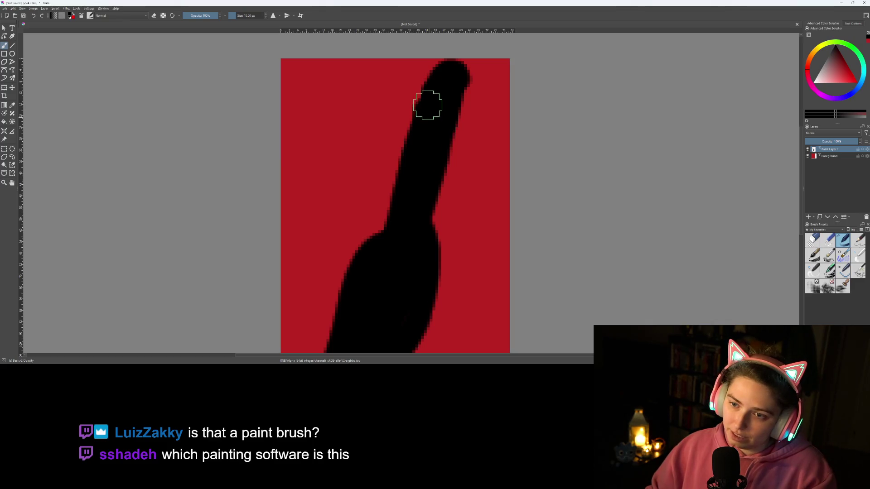
left_click_drag(454, 86, 427, 225)
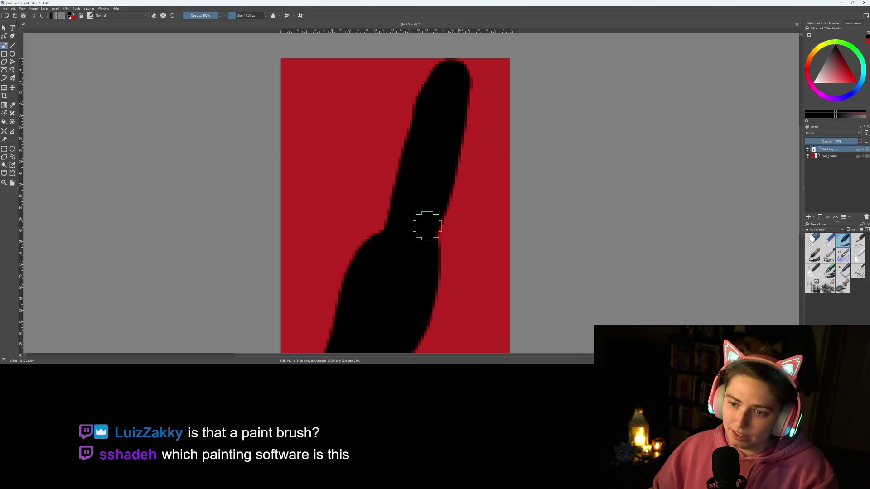
Dismiss the window options menu, then undo the black broom stroke
left_click(103, 8)
mouse_move(115, 26)
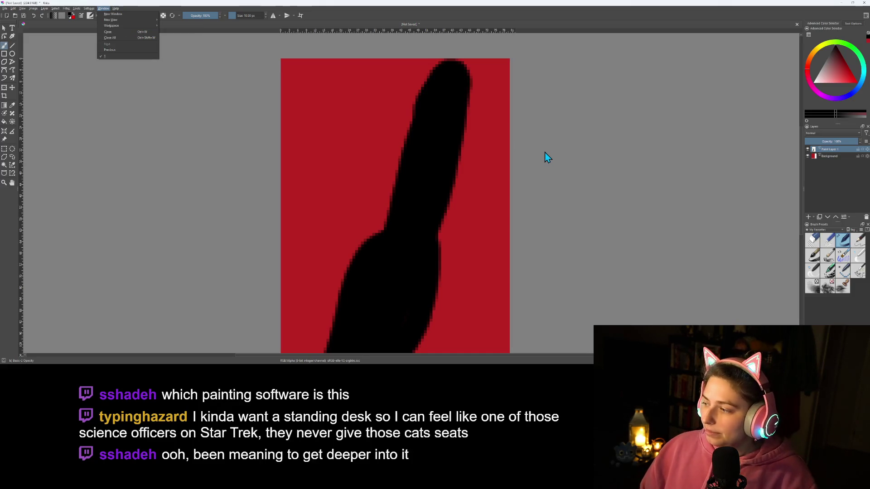
left_click(468, 1)
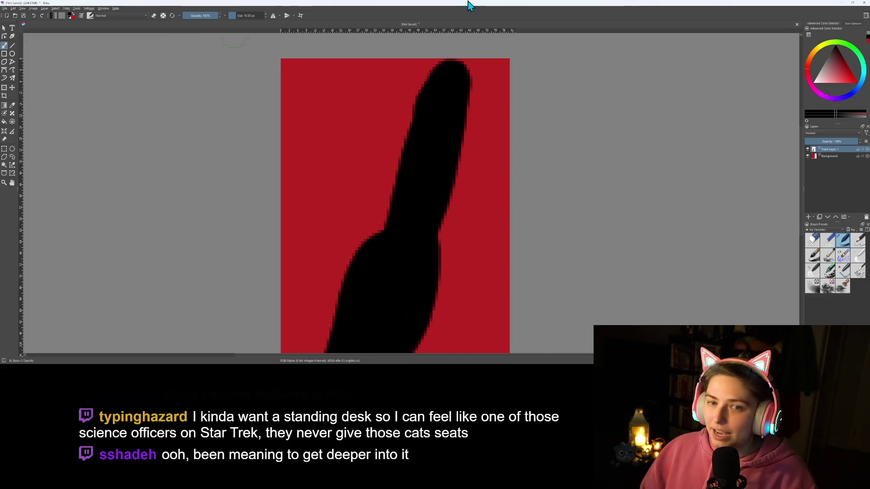
scroll(541, 242, "down", 2)
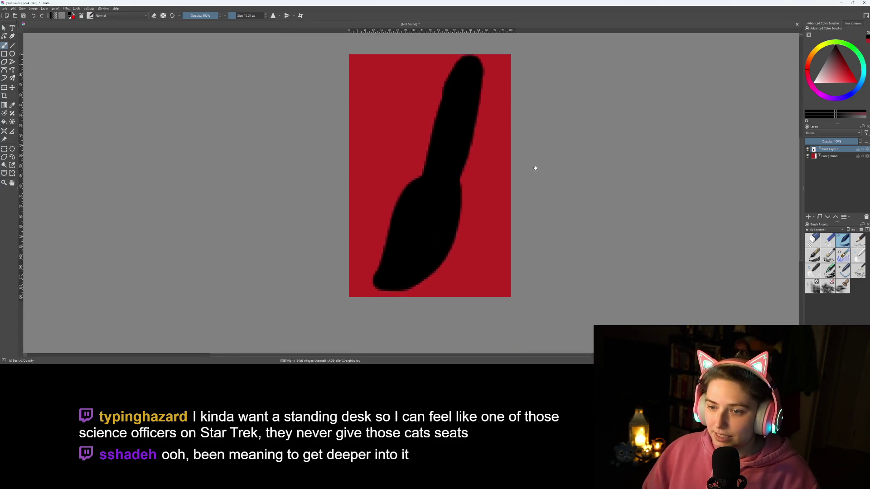
scroll(532, 170, "up", 4)
scroll(512, 169, "down", 4)
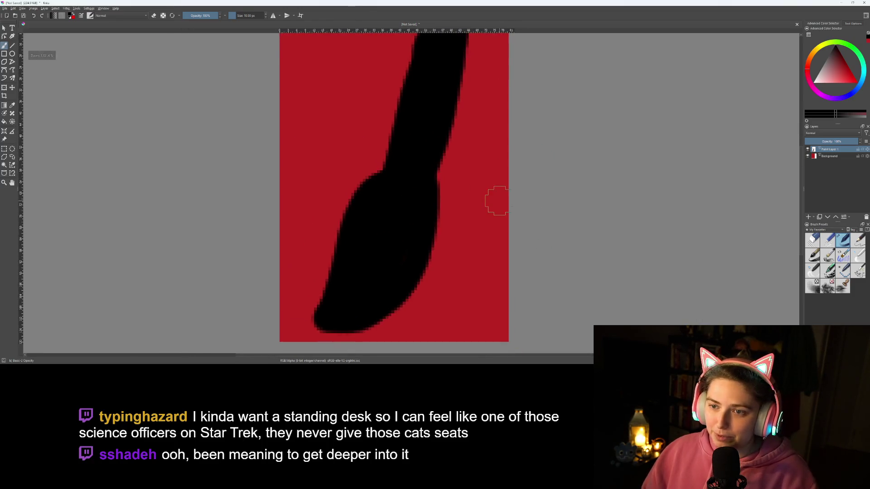
key("ctrl+z")
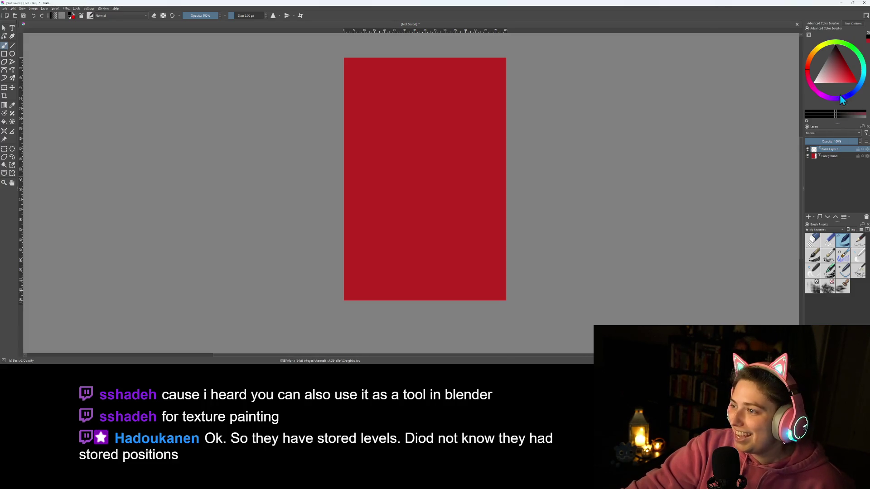
Choose a near-white paint colour in the Advanced Color Selector
left_click(828, 78)
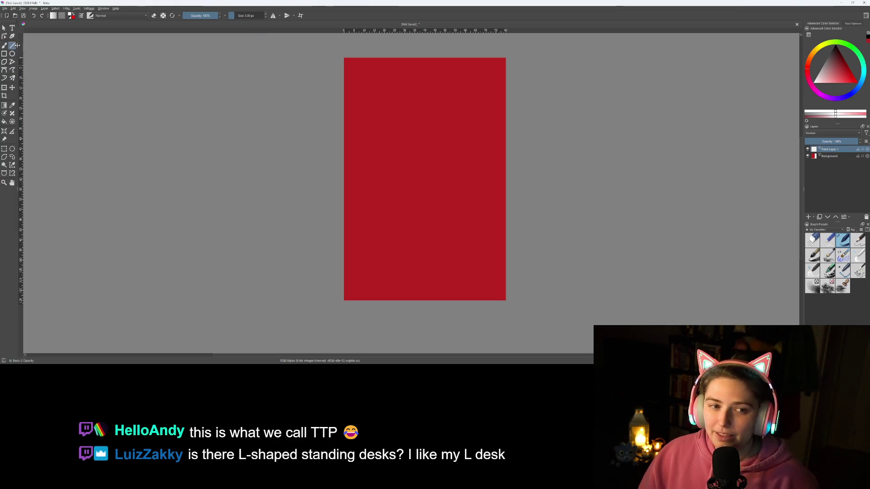
Draw a straight white line for the slanted broom handle
mouse_move(452, 94)
left_mouse_down()
mouse_move(421, 235)
mouse_move(423, 226)
left_mouse_up()
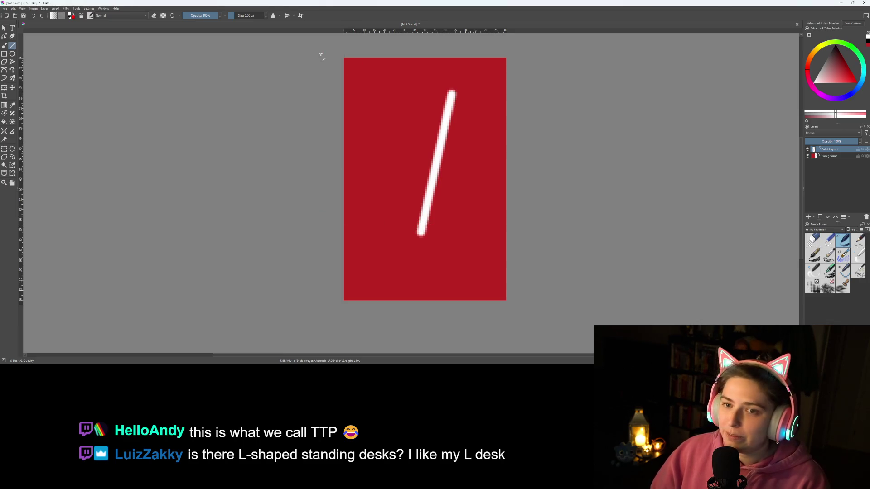
left_click(4, 45)
scroll(422, 239, "up", 2)
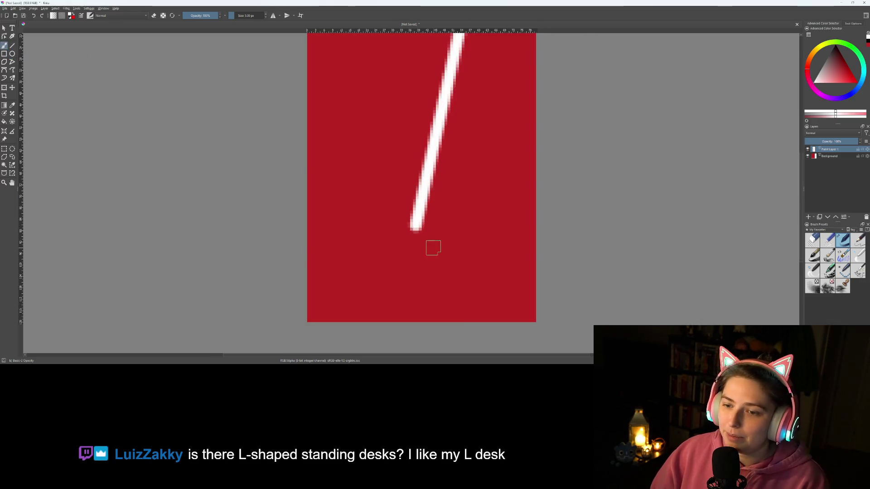
scroll(580, 138, "down", 2)
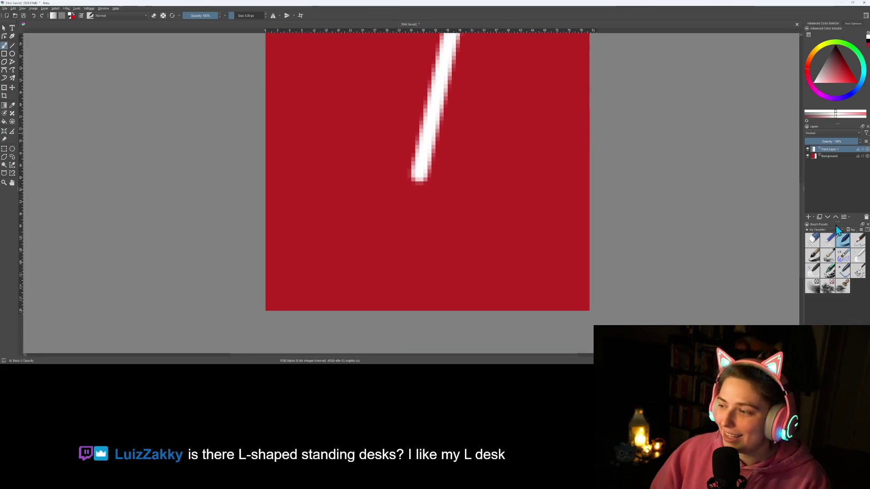
On a new paint layer, paint and fill a solid white bristle head
left_click(808, 218)
mouse_move(394, 152)
left_mouse_down()
mouse_move(374, 219)
mouse_move(345, 261)
mouse_move(416, 295)
mouse_move(446, 159)
mouse_move(394, 154)
left_mouse_up()
scroll(451, 209, "down", 3)
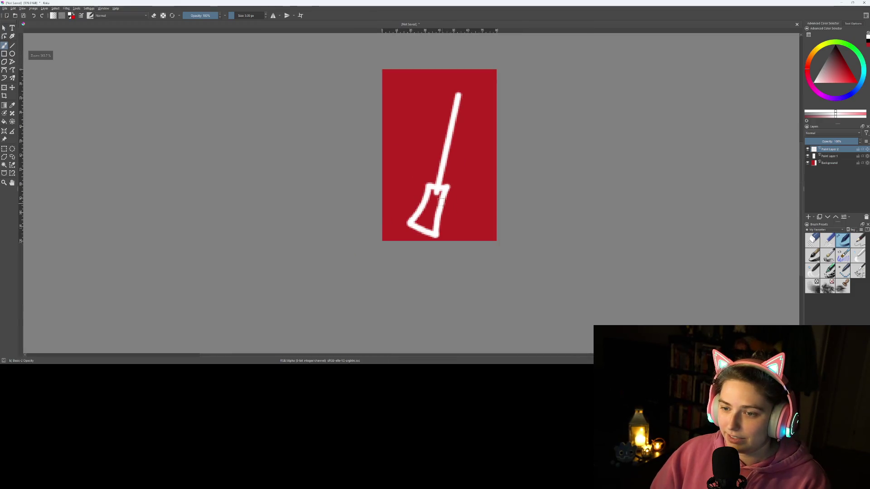
scroll(440, 200, "up", 3)
mouse_move(413, 140)
left_mouse_down()
mouse_move(411, 124)
mouse_move(412, 181)
mouse_move(415, 131)
mouse_move(485, 140)
mouse_move(467, 166)
mouse_move(454, 155)
left_mouse_up()
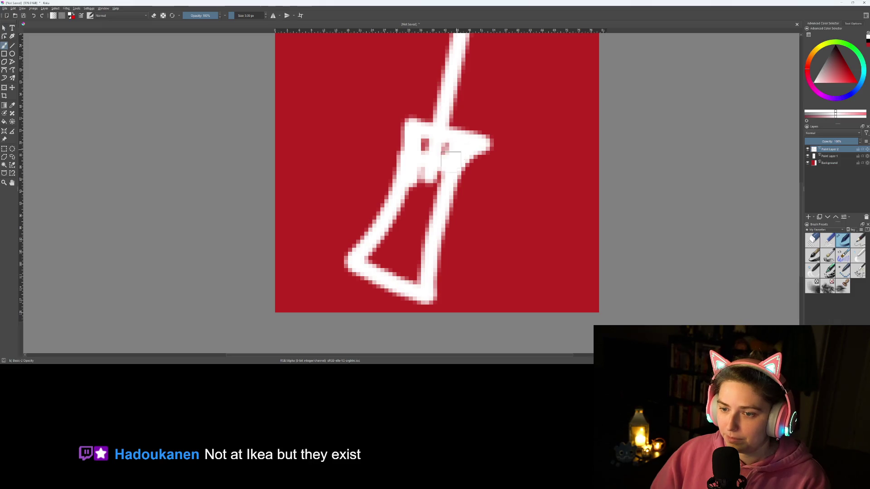
mouse_move(379, 266)
left_mouse_down()
mouse_move(428, 164)
mouse_move(375, 268)
mouse_move(424, 172)
mouse_move(453, 150)
mouse_move(410, 253)
mouse_move(407, 292)
mouse_move(430, 212)
left_mouse_up()
mouse_move(442, 161)
left_mouse_down()
mouse_move(399, 267)
mouse_move(400, 258)
left_mouse_up()
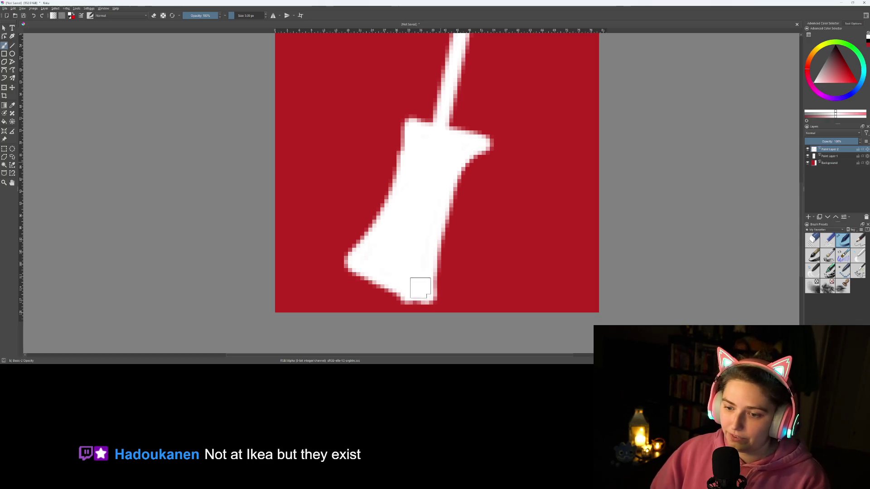
scroll(423, 256, "down", 3)
scroll(423, 254, "up", 5)
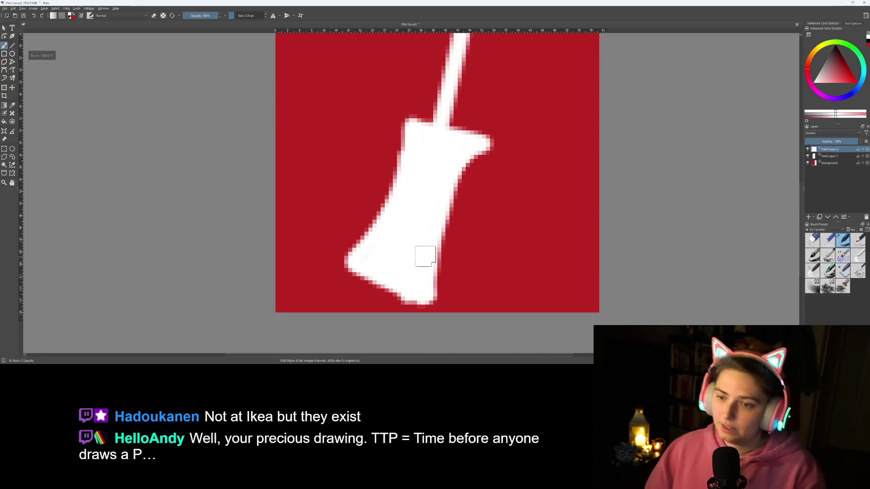
Erase the pointed right tip of the broom head
scroll(486, 139, "down", 2)
scroll(486, 139, "up", 4)
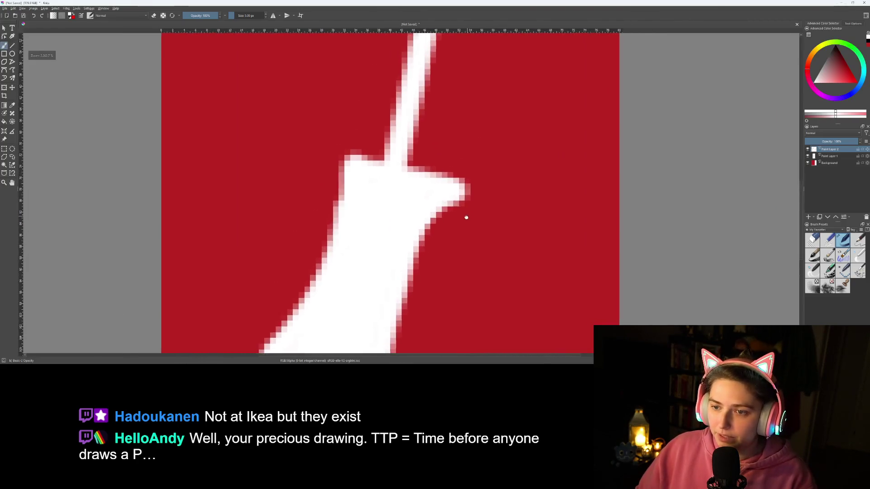
key("e")
mouse_move(446, 179)
left_mouse_down()
mouse_move(458, 177)
mouse_move(446, 190)
left_mouse_up()
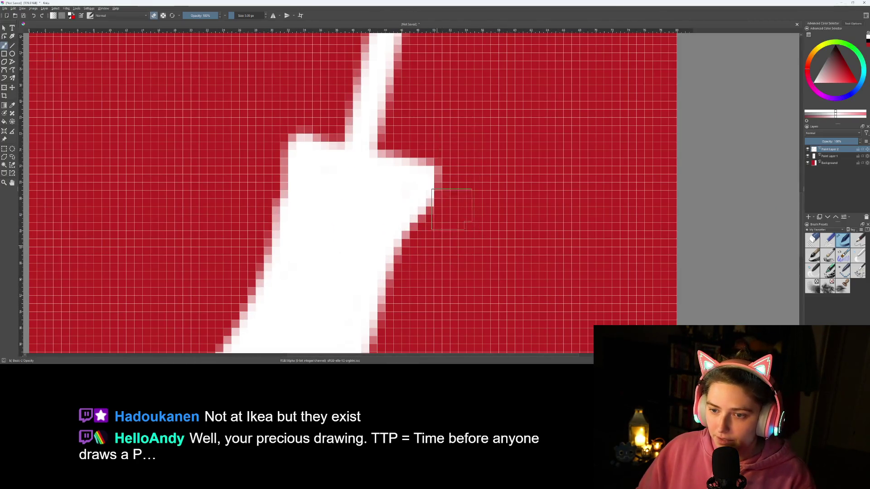
scroll(313, 130, "down", 5)
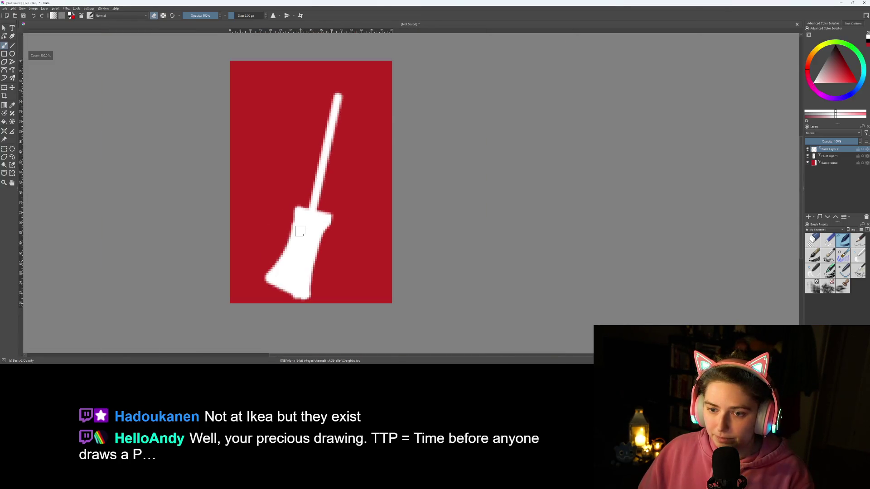
scroll(375, 221, "up", 5)
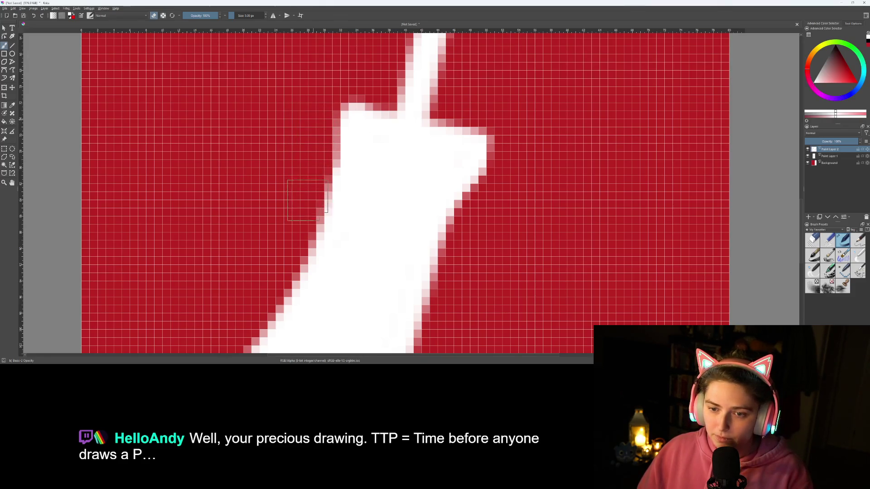
Erase the soft pixels along the broom head's right edge, checking closely at the pixel grid
mouse_move(373, 266)
left_mouse_down()
mouse_move(375, 115)
mouse_move(372, 129)
left_mouse_up()
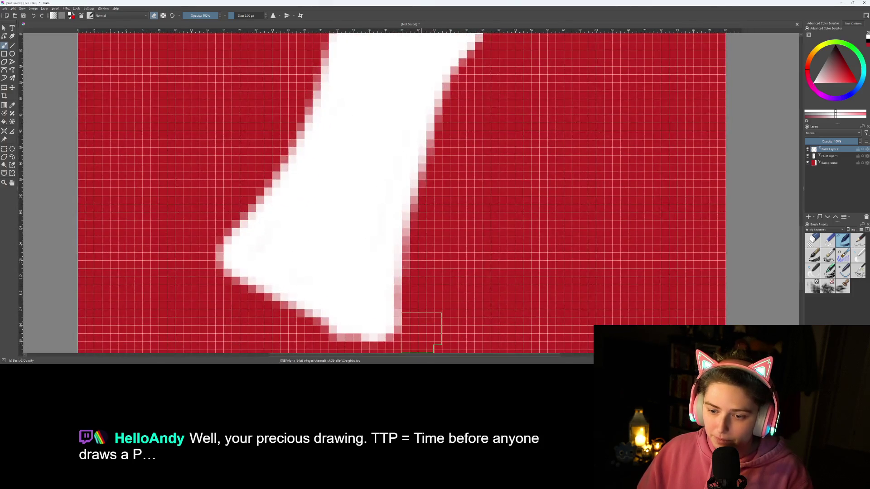
key("e")
scroll(394, 201, "down", 5)
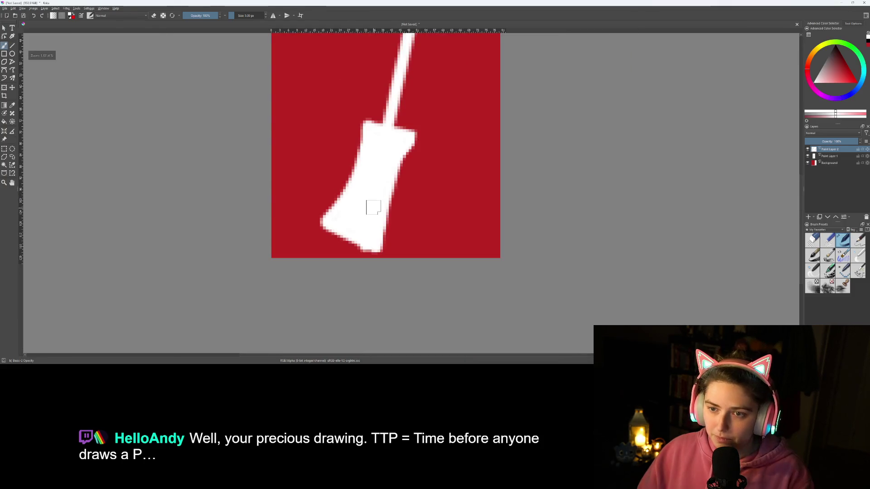
scroll(377, 180, "up", 5)
scroll(425, 136, "up", 3)
key("e")
mouse_move(407, 88)
left_mouse_down()
mouse_move(425, 95)
mouse_move(440, 139)
mouse_move(415, 275)
left_mouse_up()
scroll(243, 195, "down", 2)
scroll(349, 233, "up", 2)
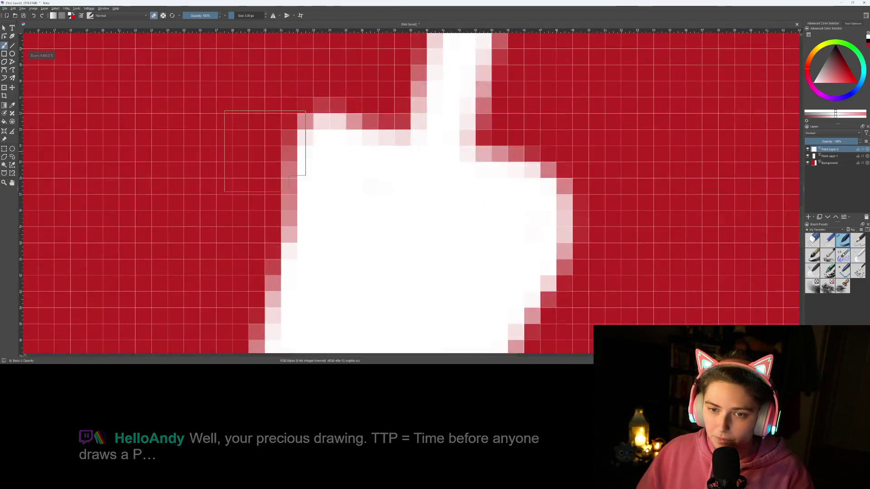
scroll(286, 199, "down", 5)
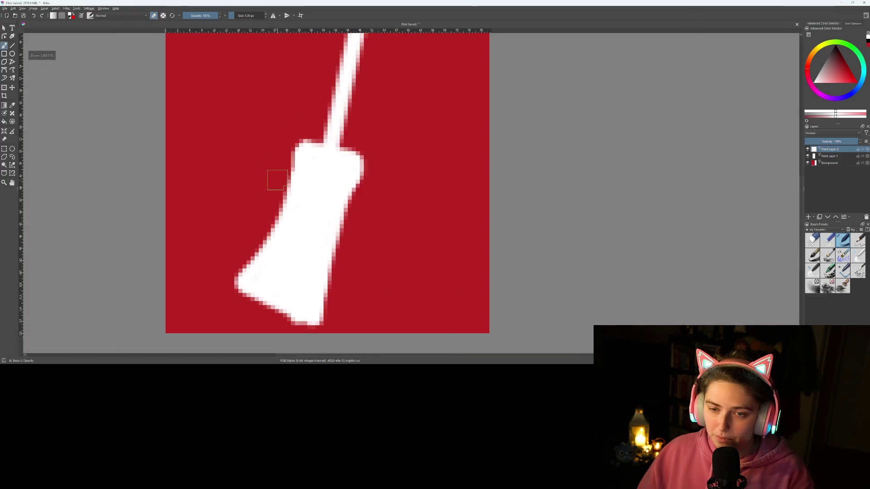
scroll(285, 199, "up", 5)
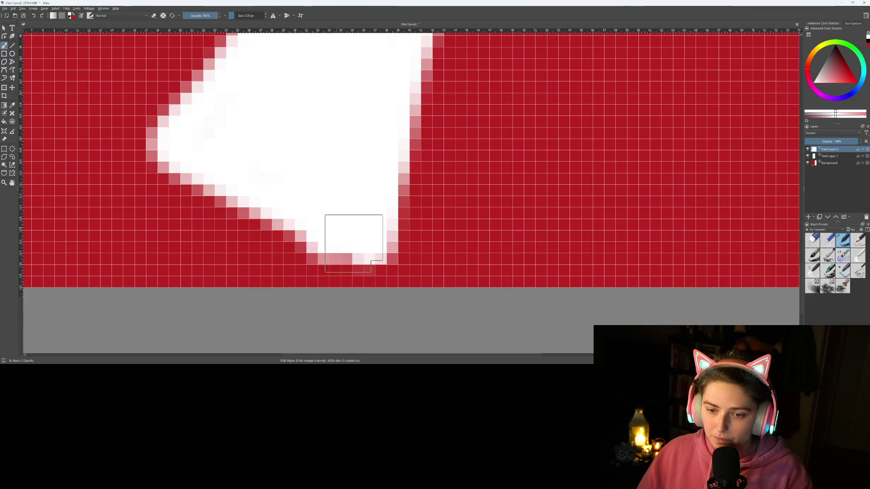
scroll(372, 228, "down", 4)
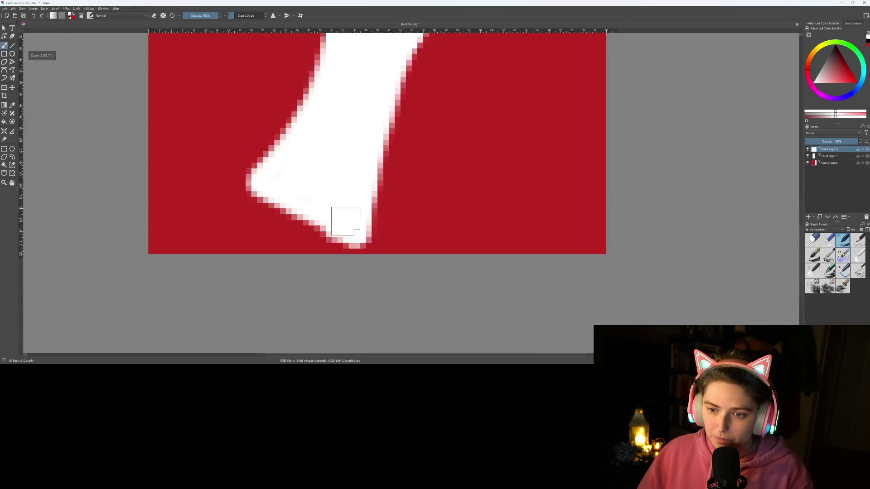
scroll(371, 228, "down", 5)
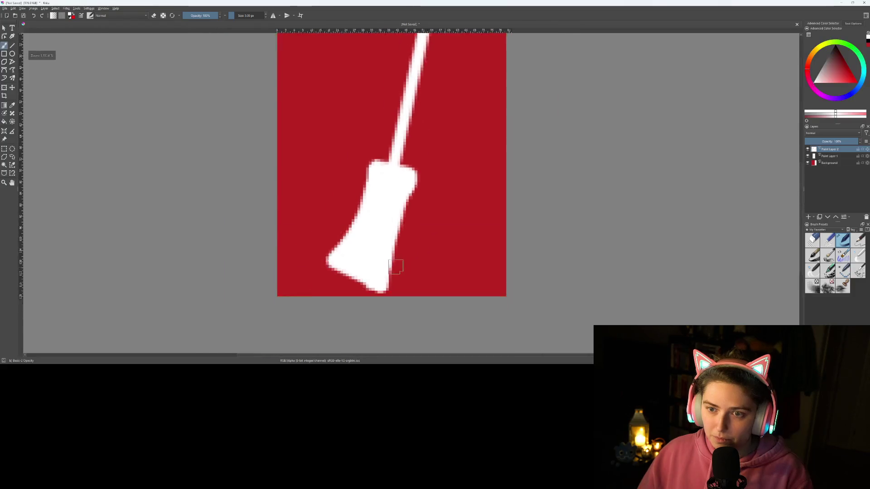
scroll(388, 222, "up", 2)
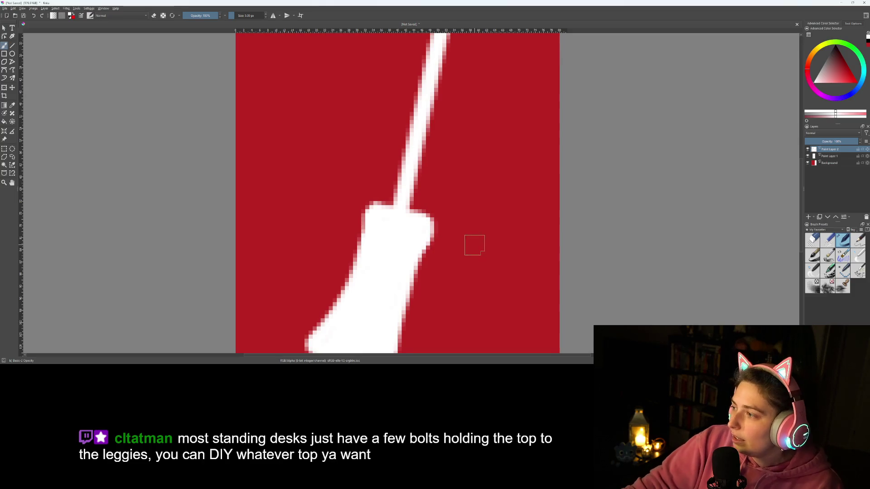
scroll(502, 240, "down", 3)
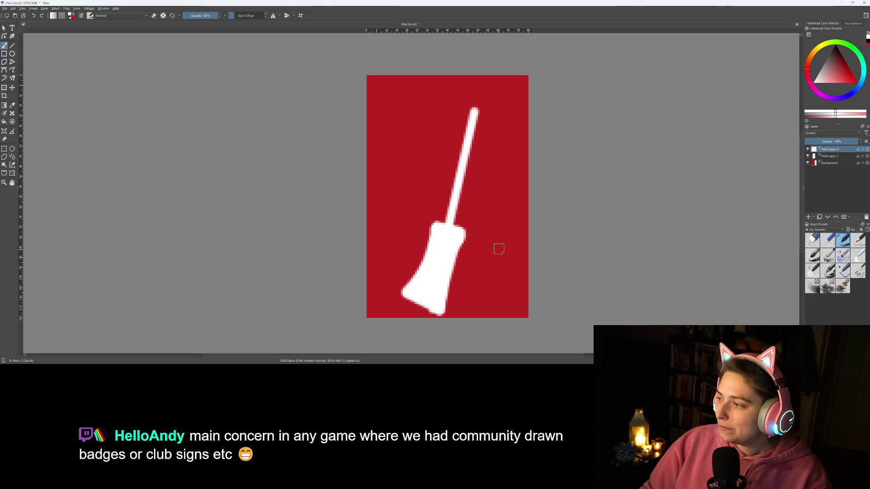
scroll(481, 247, "up", 1)
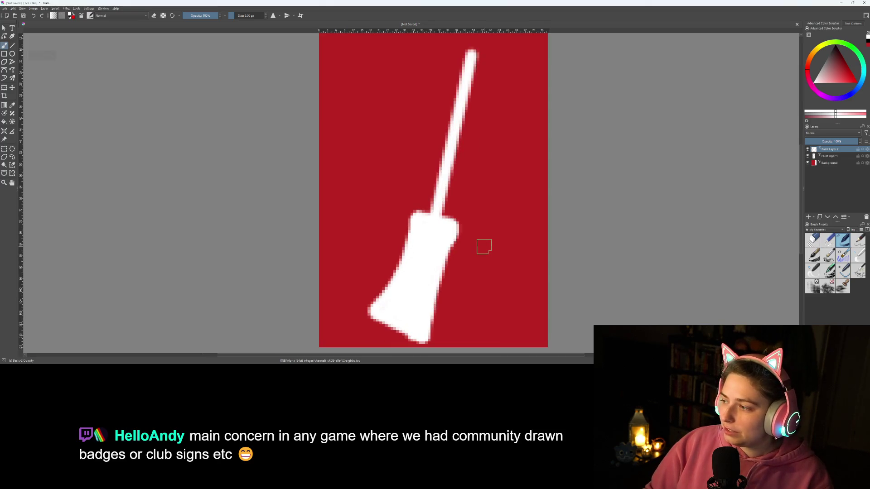
scroll(494, 263, "down", 2)
left_click_drag(498, 254, 498, 266)
scroll(498, 266, "down", 1)
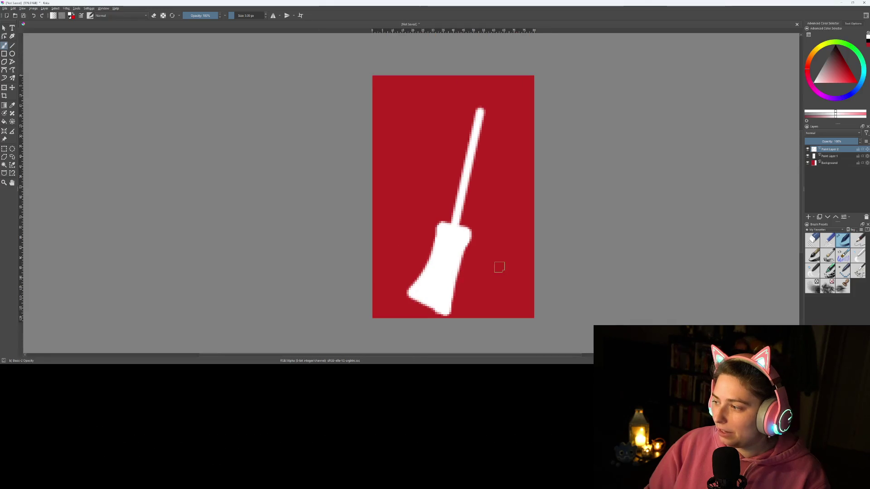
scroll(497, 267, "up", 1)
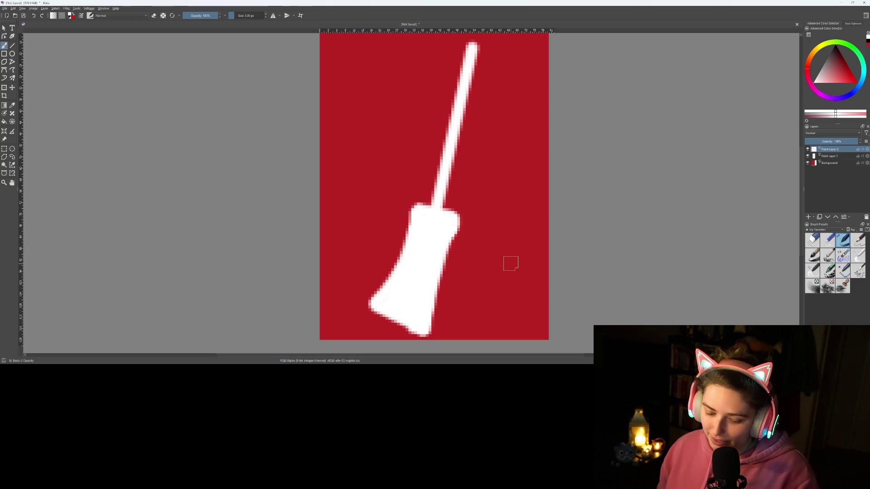
Quick Group Paint Layer 1 (the handle) and add a new paint layer inside the group
scroll(497, 266, "down", 1)
scroll(497, 262, "up", 1)
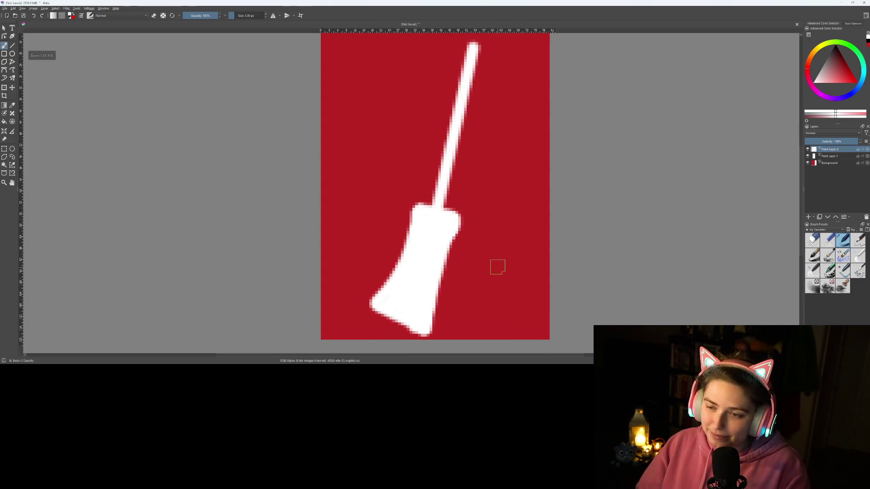
left_click(826, 158)
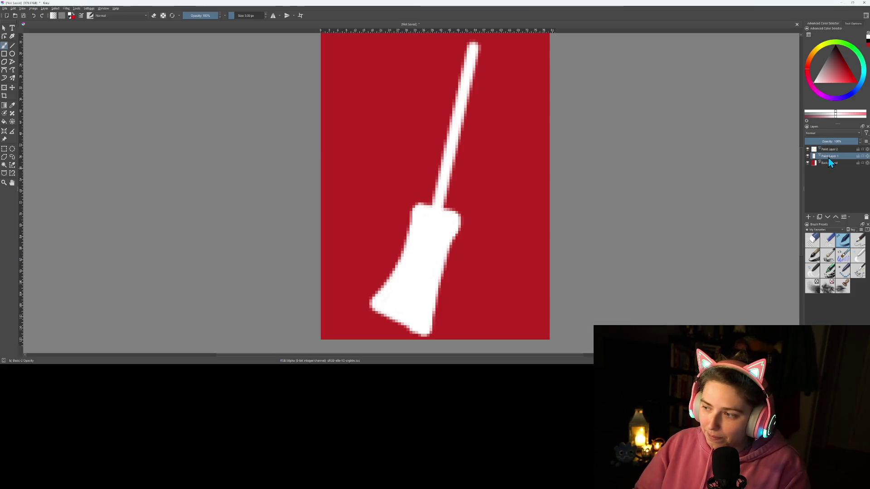
right_click(828, 158)
mouse_move(828, 237)
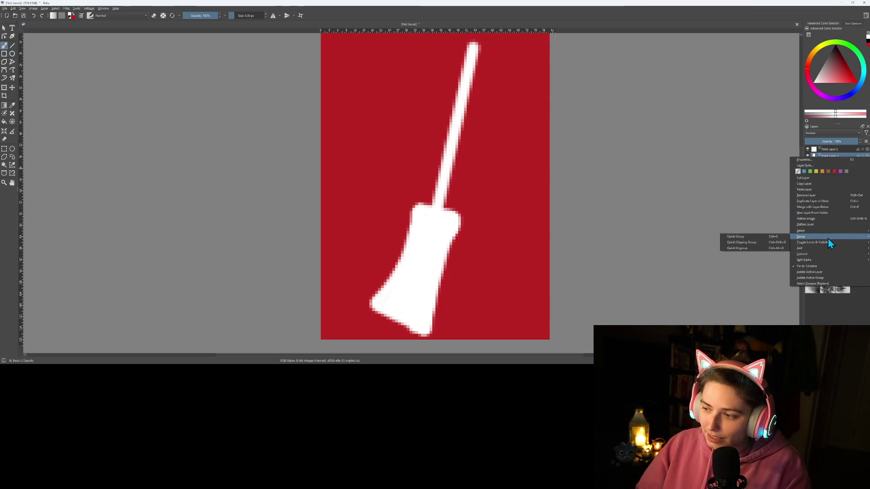
left_click(763, 237)
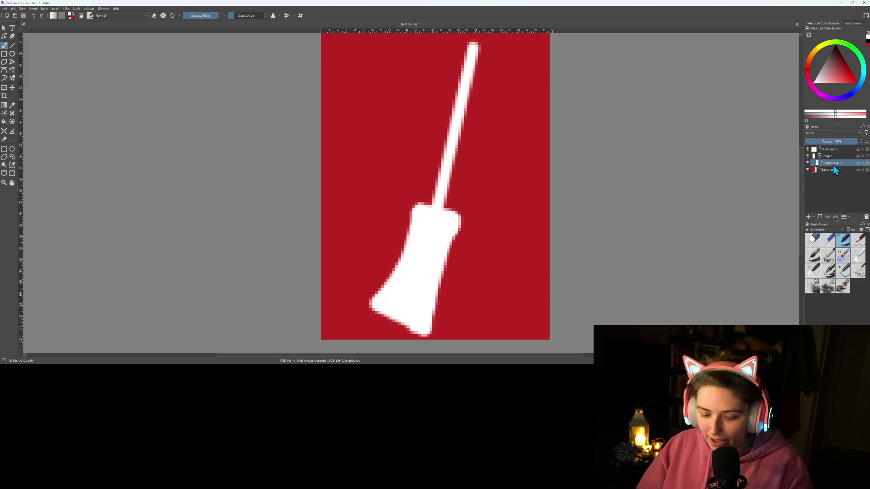
left_click(809, 217)
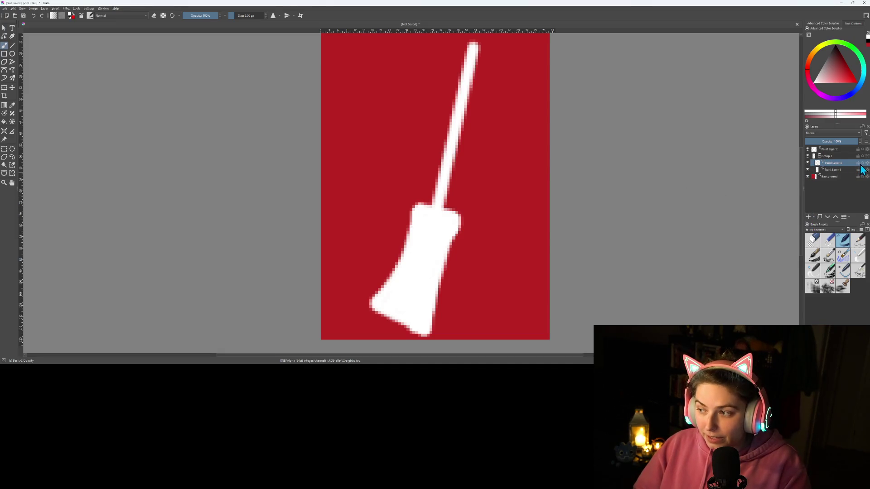
Fill the broom handle with a dark grey-red colour using the Fill tool
key("f")
left_click_drag(836, 73, 834, 65)
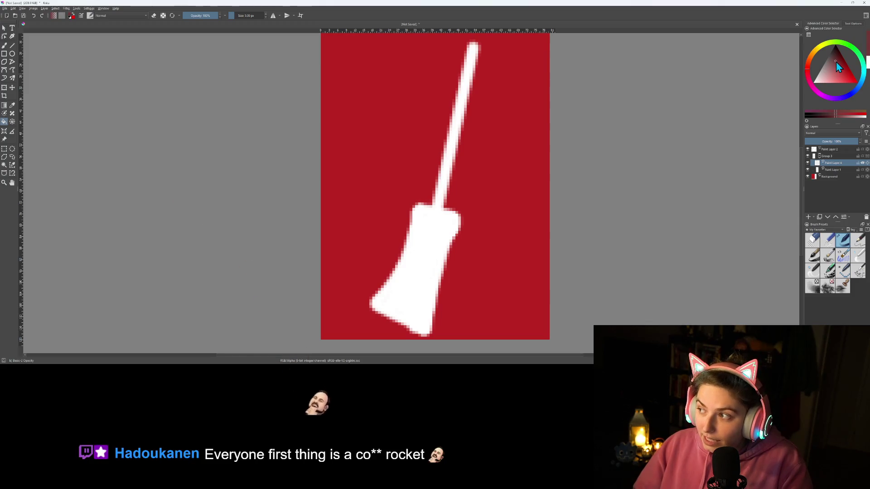
left_click(443, 150)
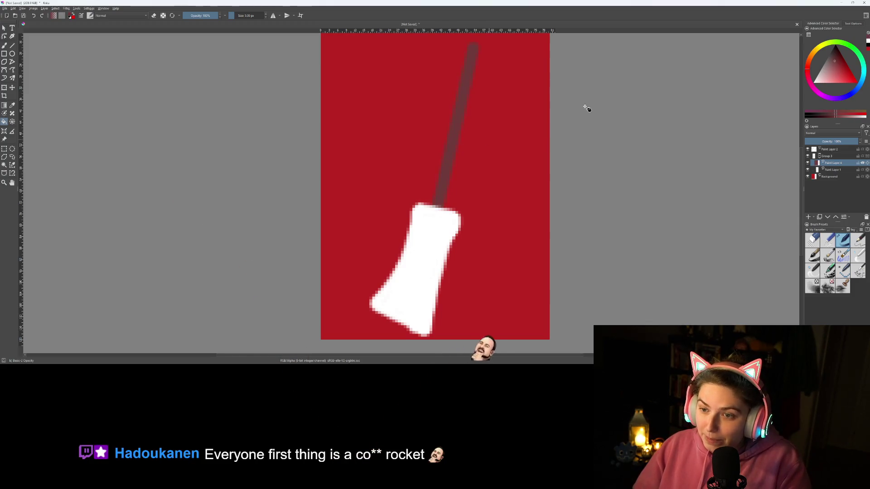
left_click(835, 61)
left_click(833, 59)
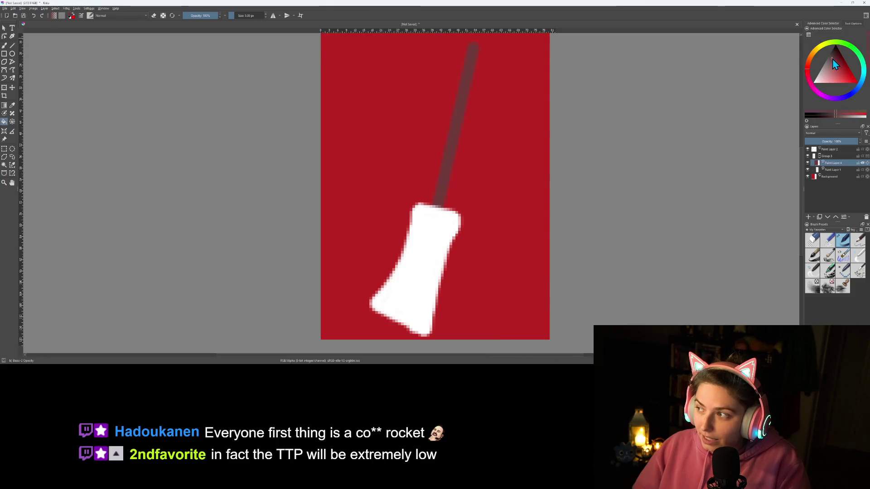
Hide the red Background layer and refill the handle with a warm dark brown
left_click(807, 176)
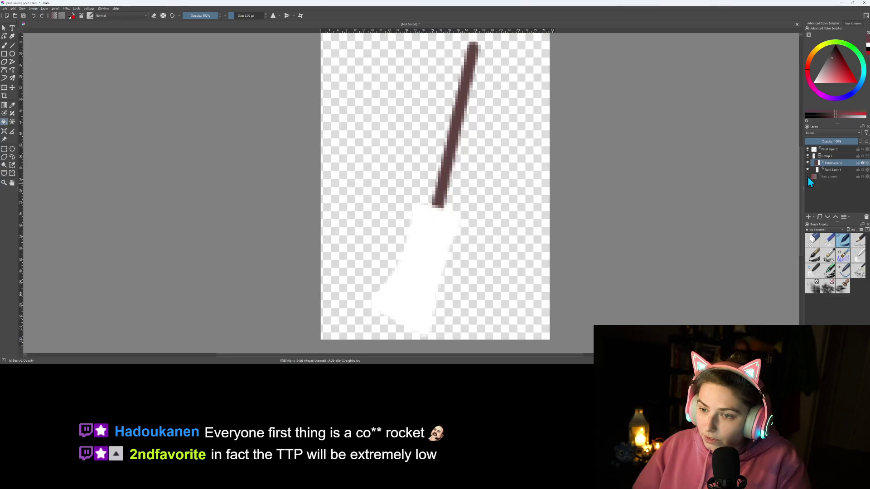
left_click(811, 58)
left_click(832, 62)
left_click(833, 65)
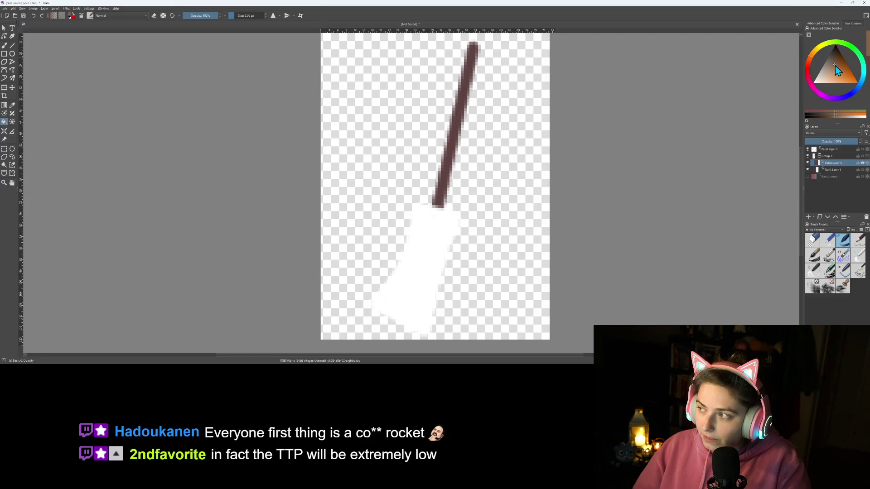
left_click(485, 112)
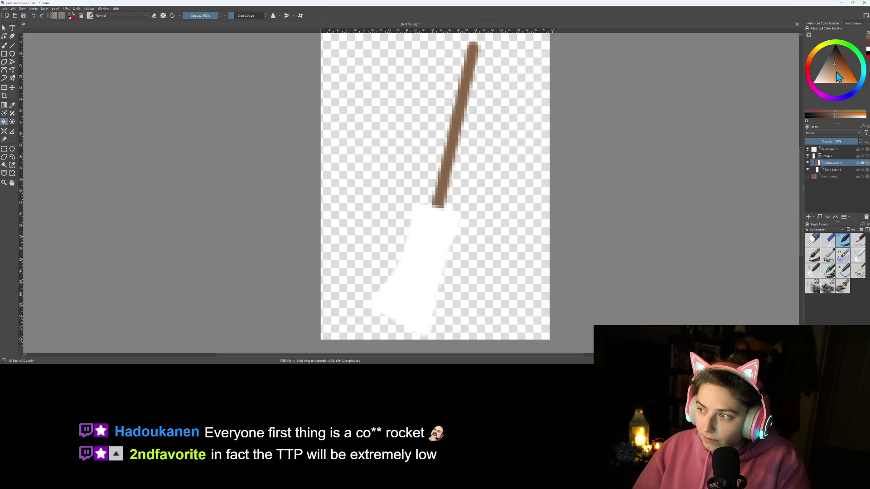
left_click(832, 60)
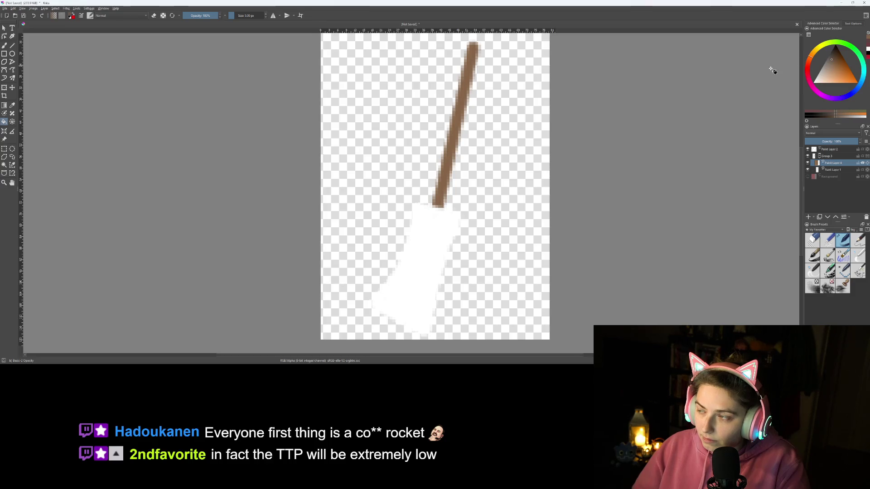
left_click(454, 134)
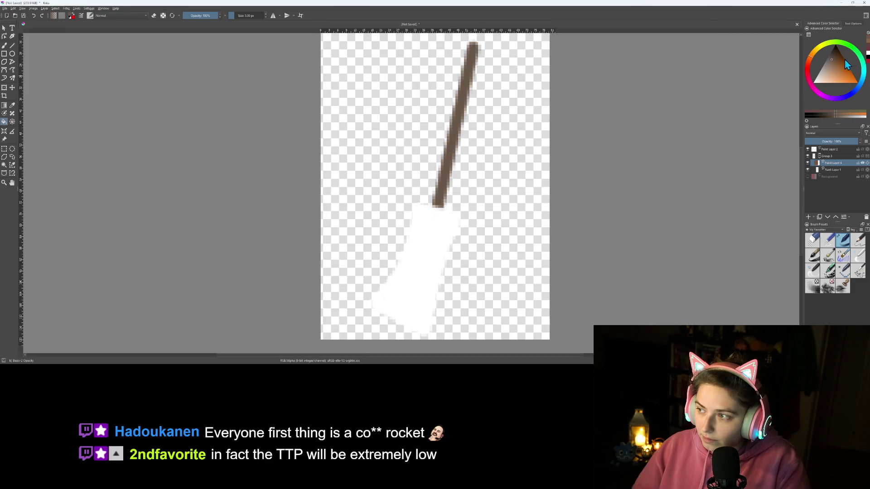
left_click(834, 61)
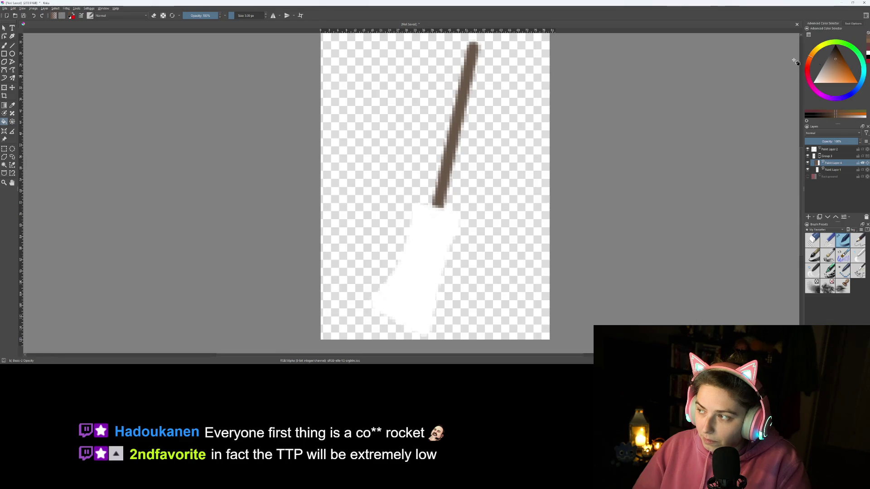
left_click(456, 93)
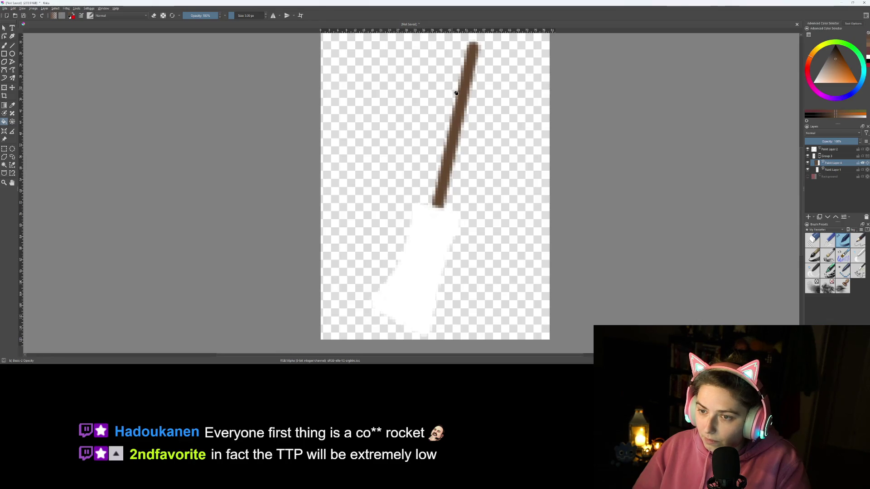
Group Paint Layer 2 (the broom head) and add a new layer above it
left_click(835, 150)
key("ctrl+g")
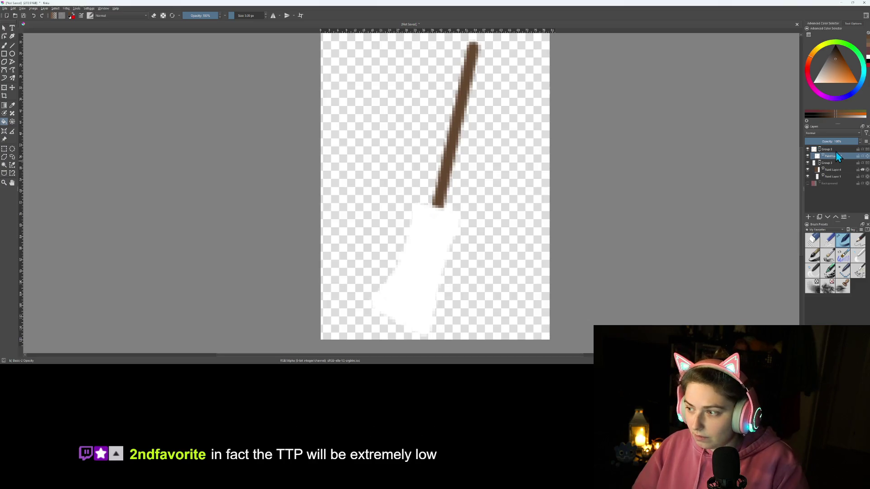
left_click(808, 217)
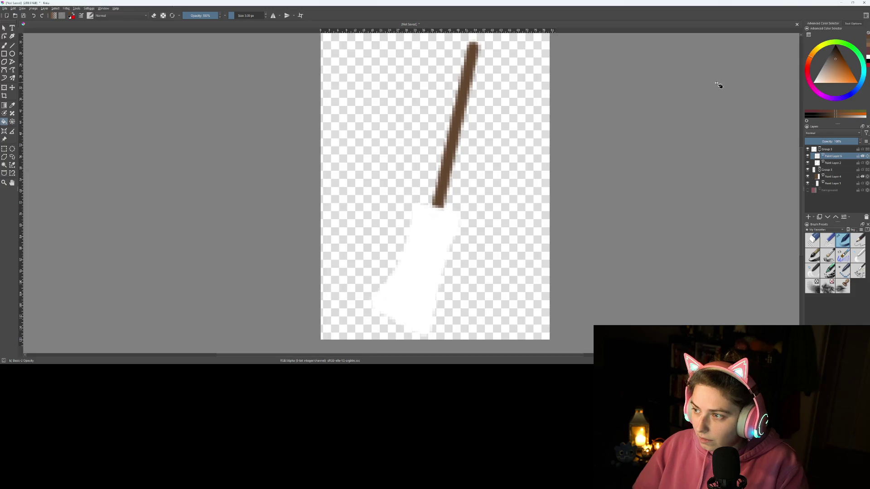
Fill the white broom head with light peach tan, then add a new layer above Paint Layer 6
left_click(840, 80)
left_click_drag(841, 81, 831, 79)
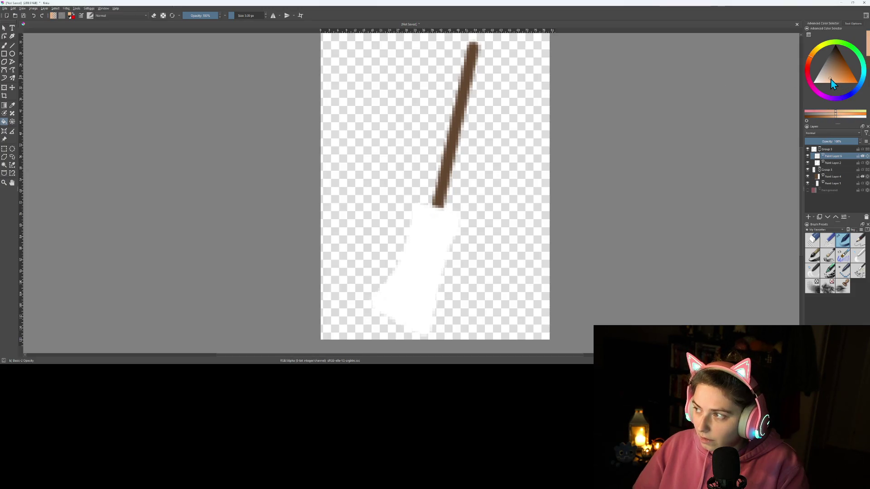
left_click(525, 187)
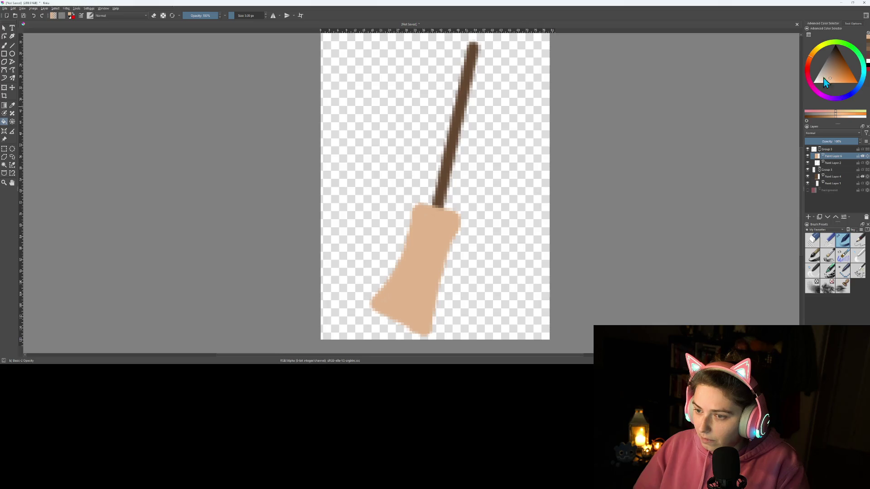
left_click(828, 71)
left_click(829, 74)
left_click(436, 209)
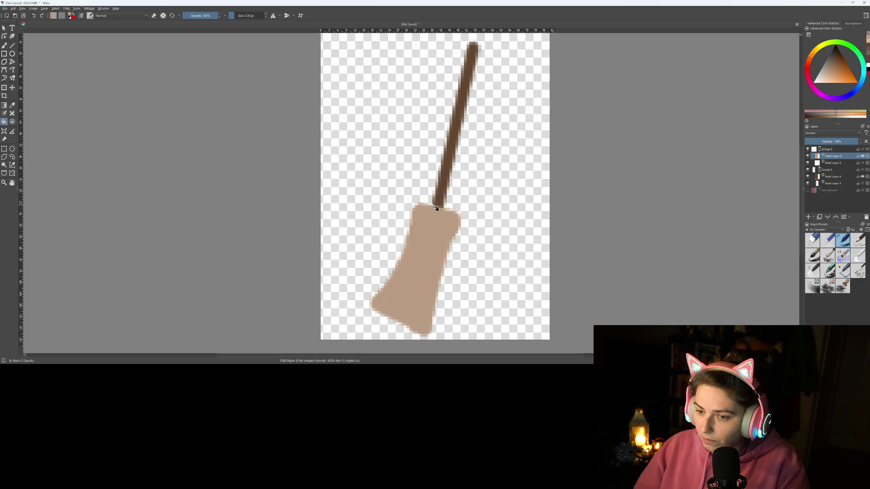
scroll(476, 222, "down", 1)
left_click(831, 76)
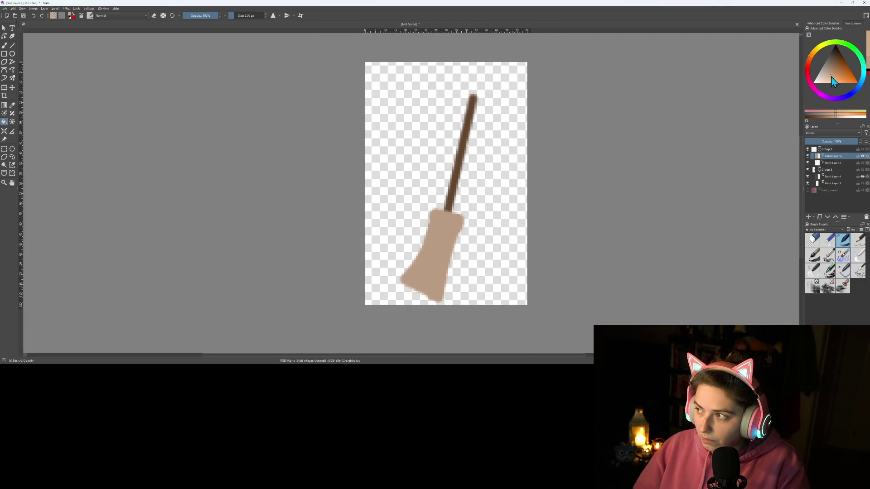
left_click(413, 250)
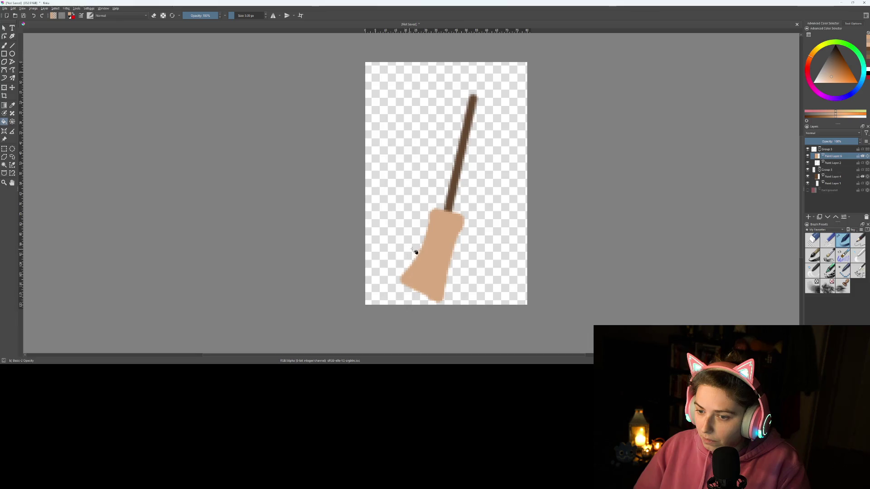
scroll(484, 239, "up", 1)
scroll(484, 238, "down", 1)
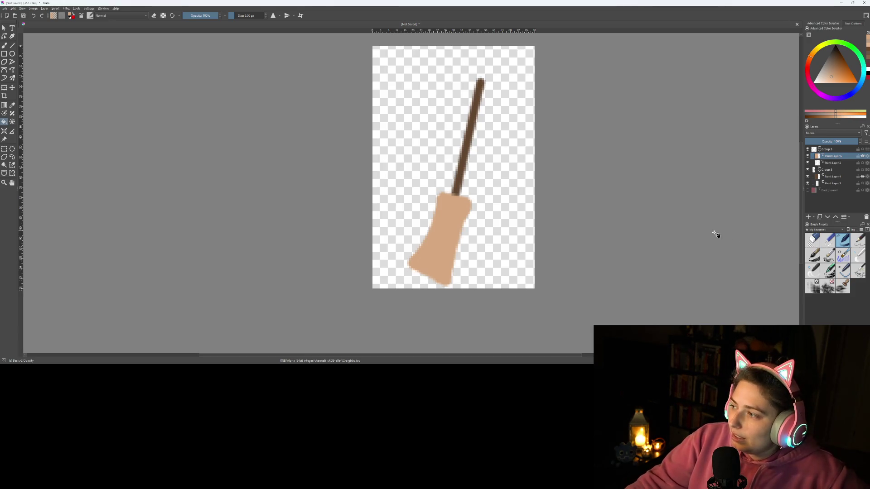
left_click(808, 217)
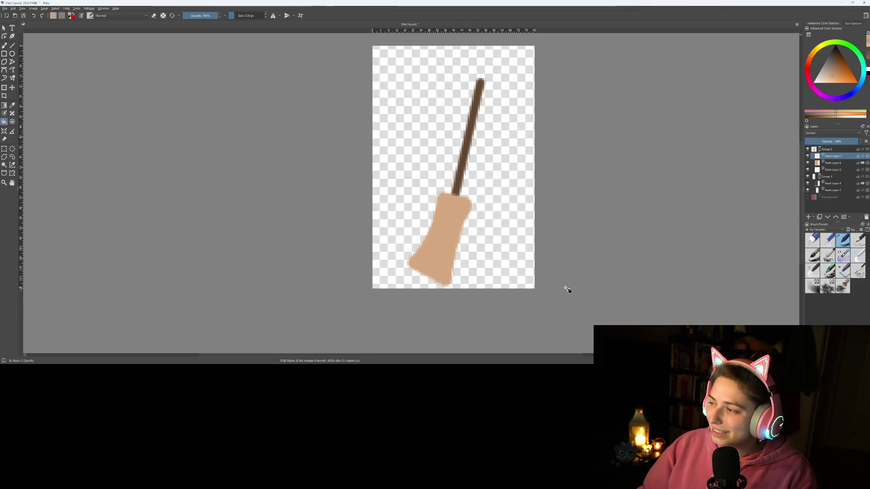
scroll(443, 245, "up", 3)
Try brown and then orange brush strokes across the broom head, undoing both
scroll(534, 221, "down", 1)
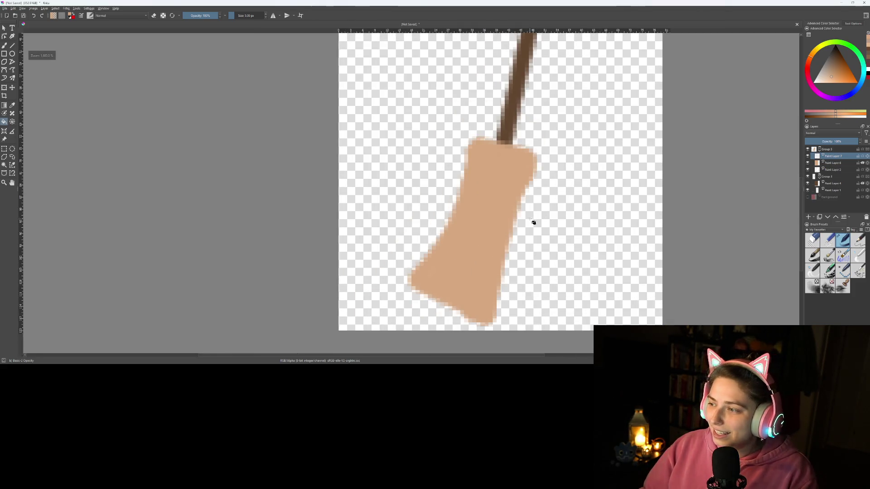
key("b")
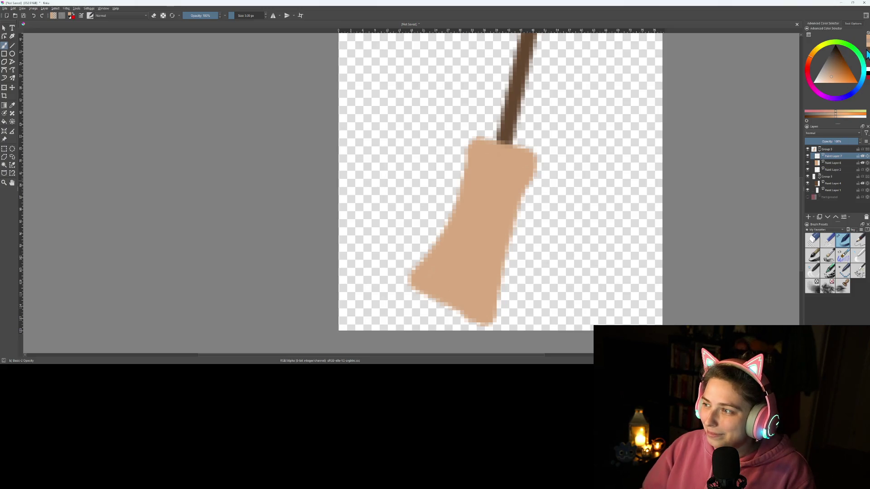
scroll(537, 172, "up", 2)
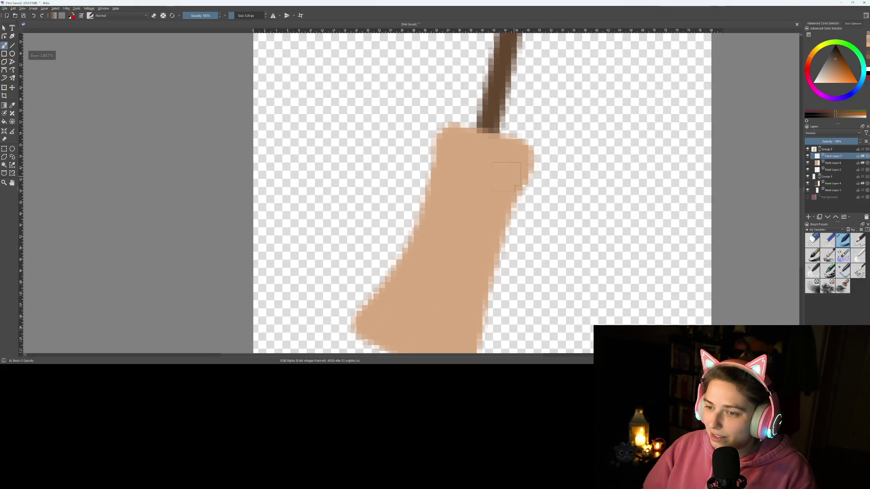
mouse_move(428, 170)
left_mouse_down()
mouse_move(473, 196)
mouse_move(541, 209)
left_mouse_up()
key("ctrl+z")
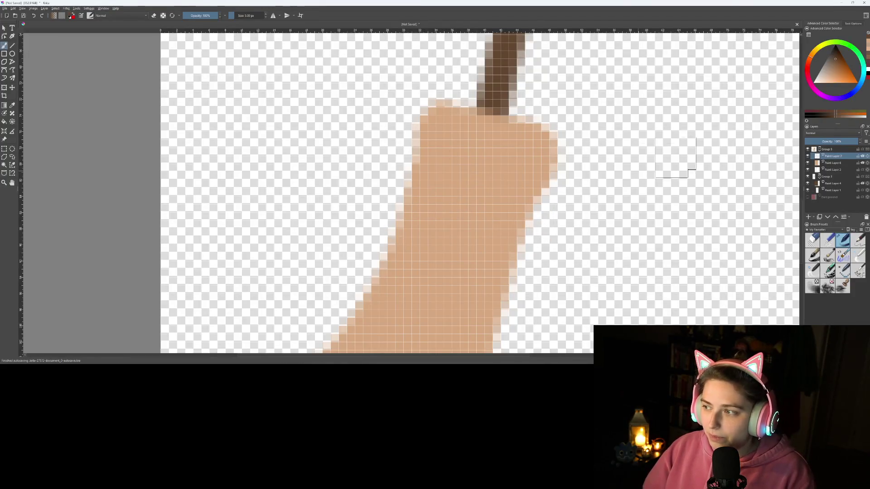
left_click_drag(839, 87, 846, 77)
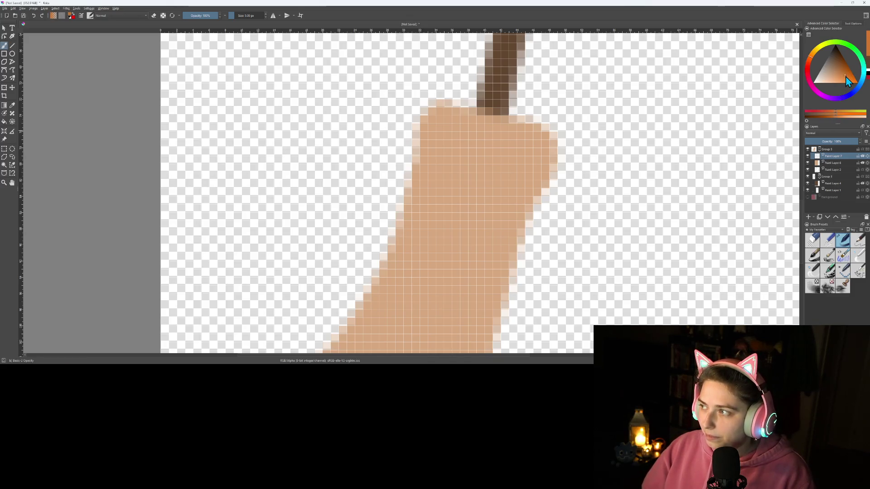
left_click_drag(418, 174, 545, 225)
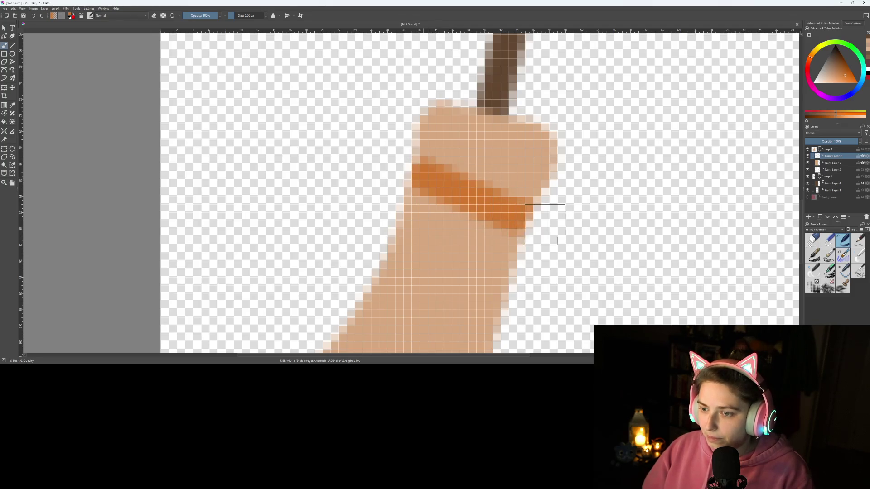
key("ctrl+z")
Repaint a wide orange band across the broom head after one more undo
scroll(545, 218, "up", 1)
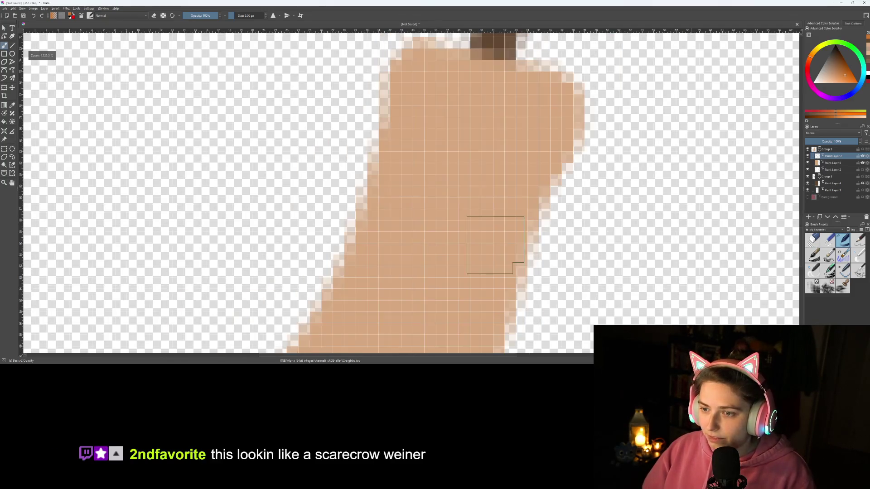
left_click_drag(495, 245, 484, 271)
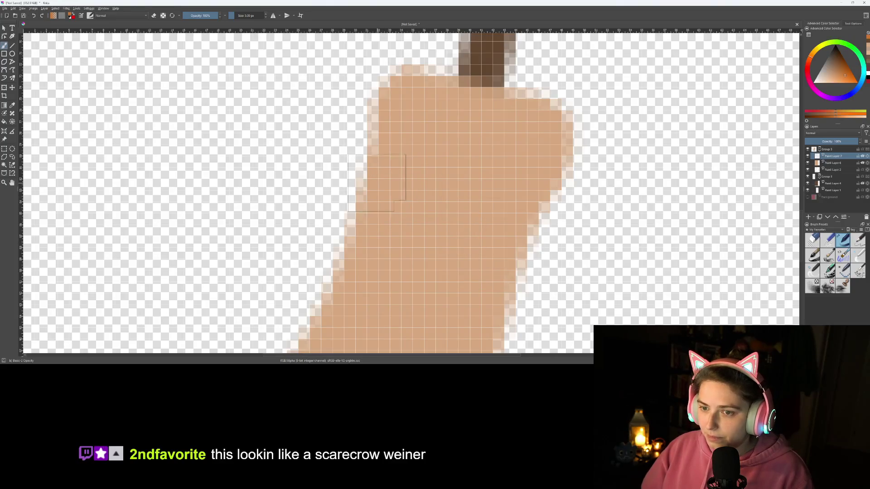
mouse_move(369, 179)
left_mouse_down()
mouse_move(448, 219)
mouse_move(545, 250)
left_mouse_up()
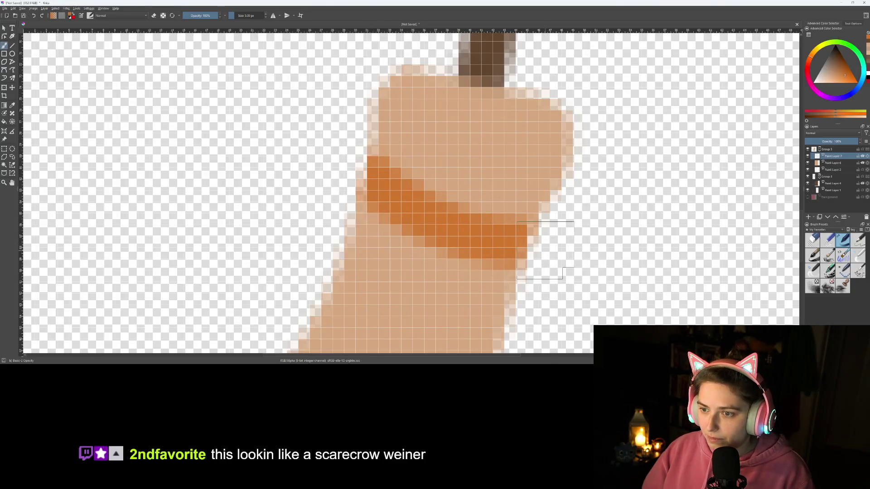
key("ctrl+z")
left_click_drag(369, 169, 542, 221)
scroll(572, 254, "down", 3)
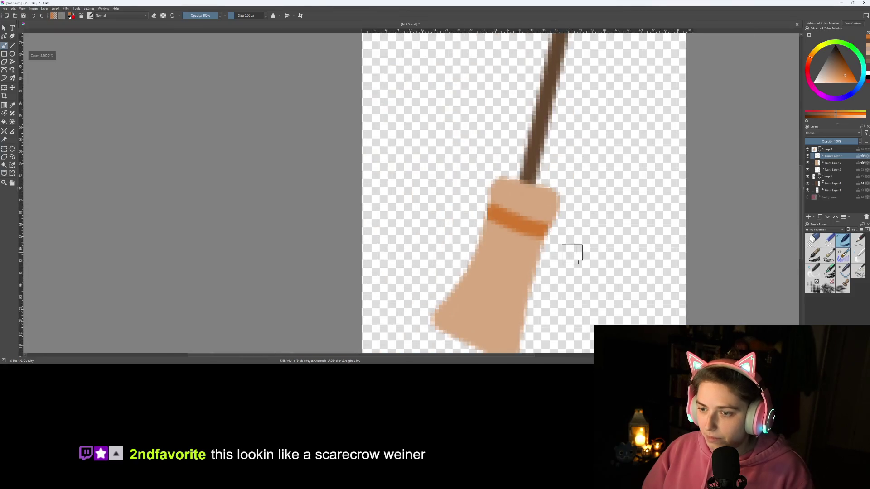
scroll(572, 254, "down", 3)
scroll(600, 277, "up", 8)
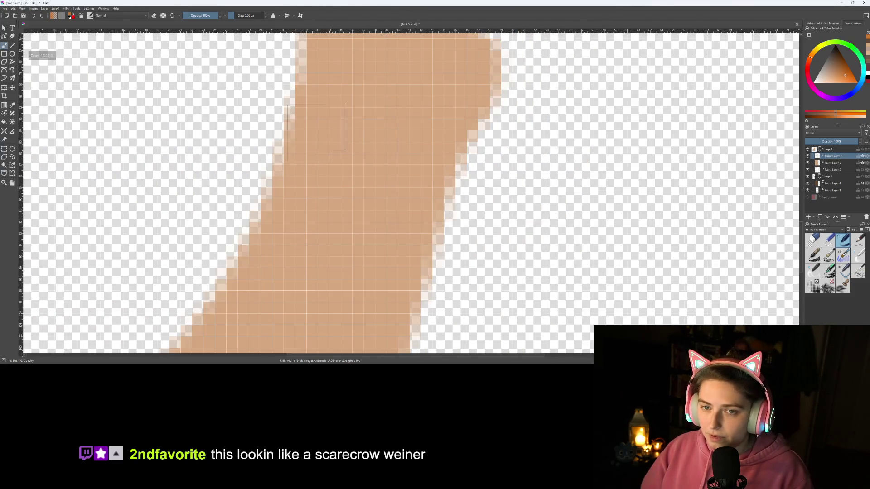
Darken the band to dark orange from edge to edge and along its top
left_click_drag(308, 109, 433, 175)
left_click_drag(320, 150, 453, 204)
scroll(505, 231, "down", 3)
scroll(508, 235, "up", 3)
mouse_move(322, 100)
left_mouse_down()
mouse_move(372, 109)
mouse_move(476, 150)
left_mouse_up()
scroll(476, 172, "down", 3)
scroll(487, 208, "up", 2)
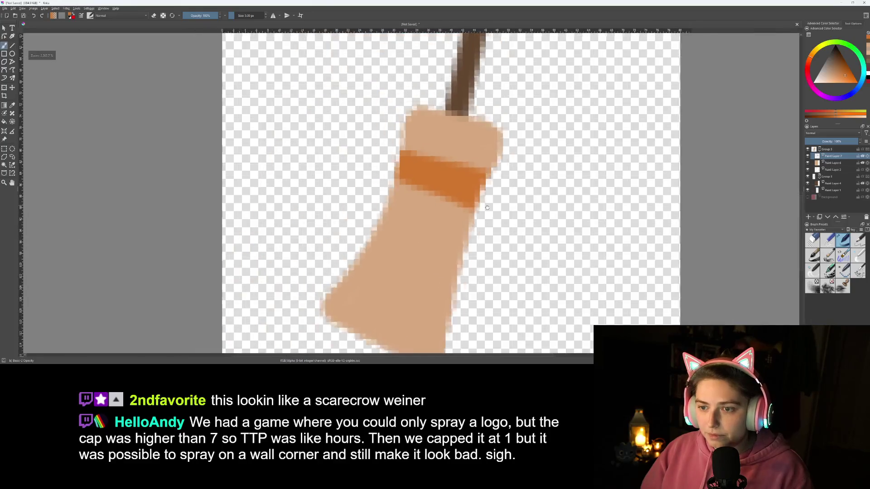
scroll(487, 207, "up", 2)
Erase the band's lowest pixel row and begin saving the drawing
key("e")
left_click_drag(426, 235, 498, 240)
scroll(563, 274, "down", 5)
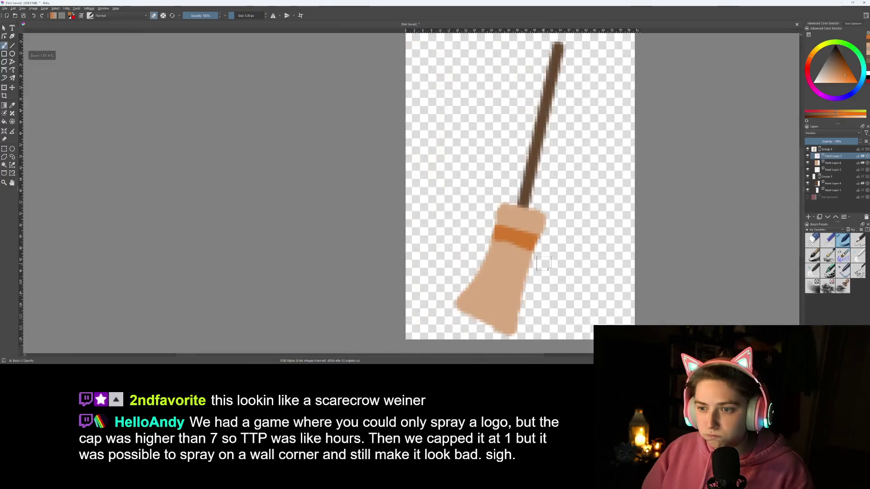
key("ctrl+s")
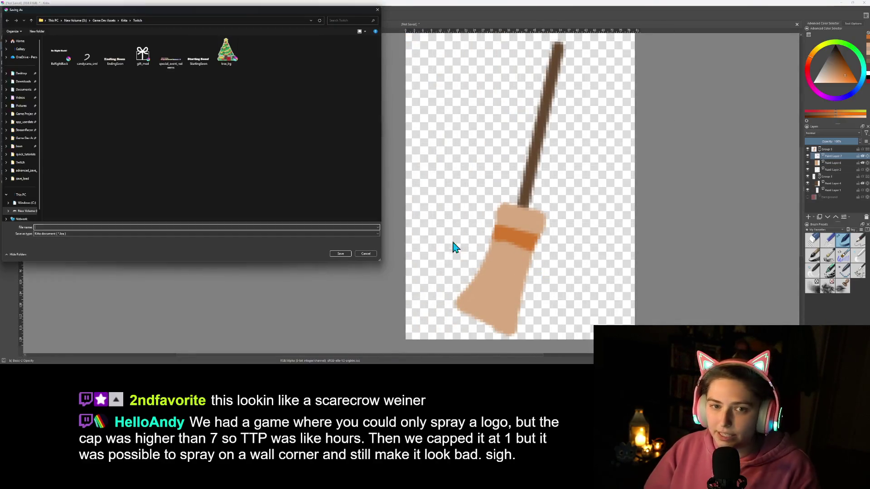
Create a multiplayer_cozy folder in the Krita assets folder and save the drawing there as broom
left_click(123, 24)
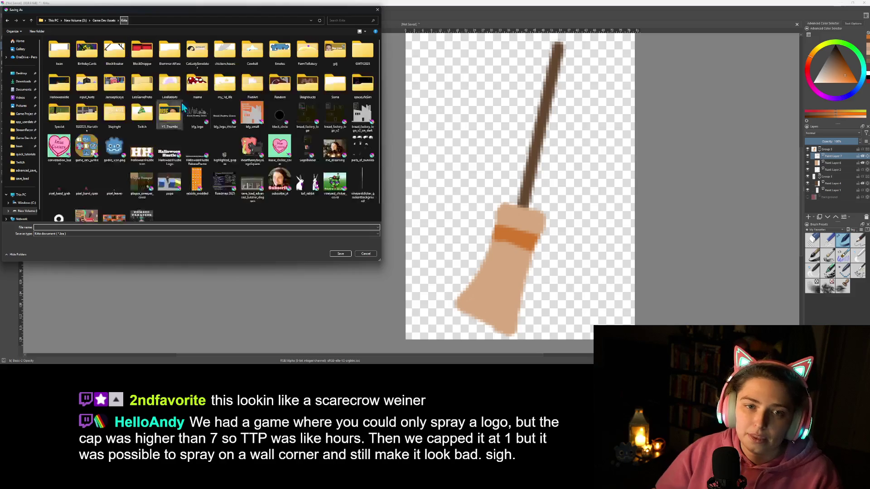
right_click(237, 218)
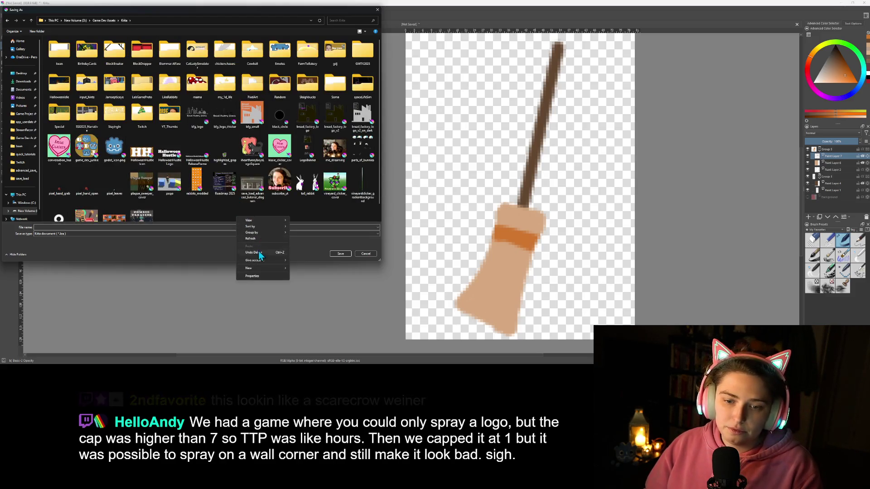
mouse_move(267, 270)
left_click(301, 269)
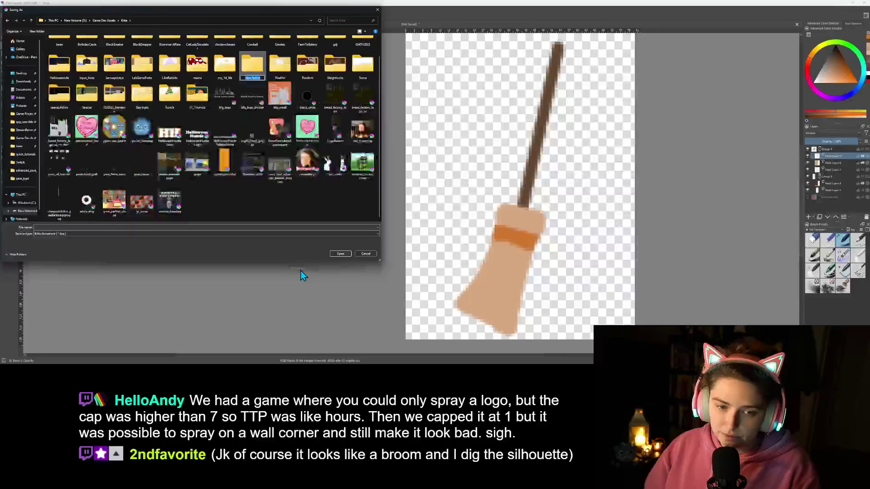
type("ultiplayer")
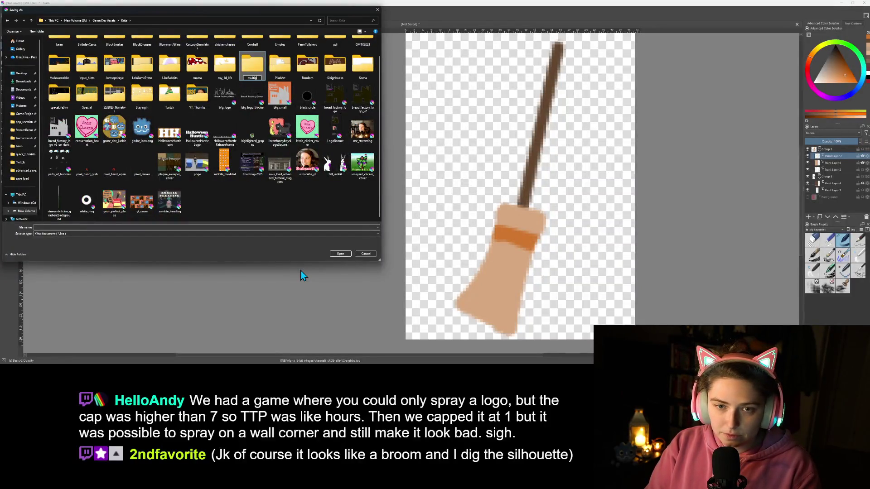
type("_copy")
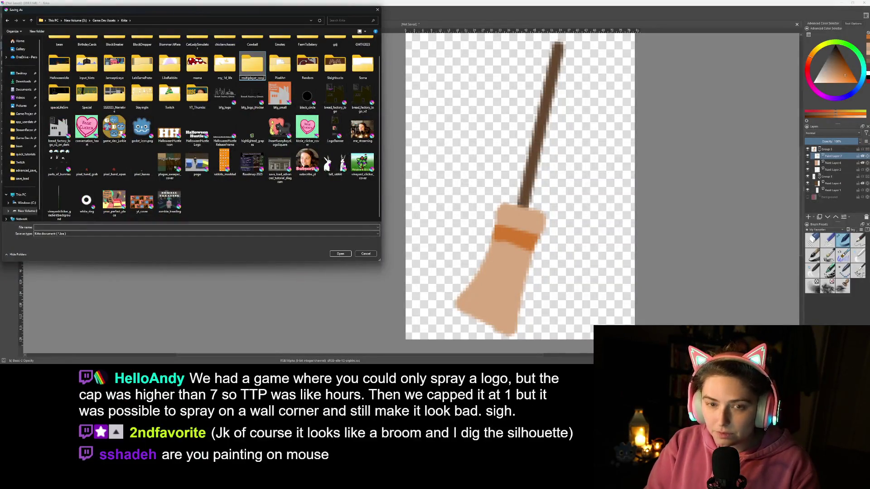
key("Return")
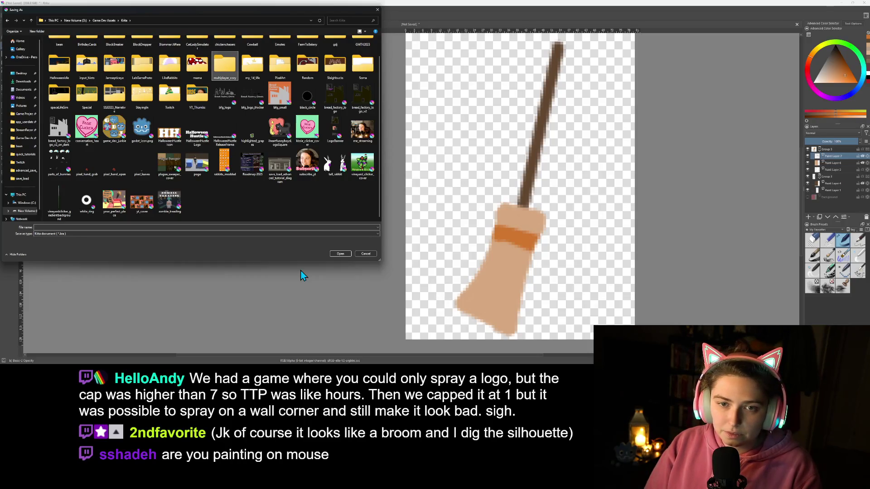
key("Return")
type("bro")
key("Return")
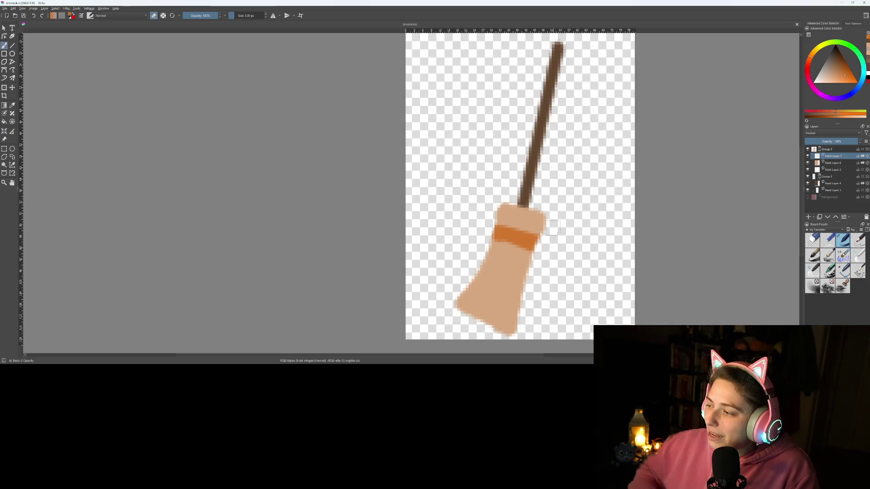
Clean stray orange pixels off the band's left edge and extend its lower-left edge
scroll(544, 223, "up", 5)
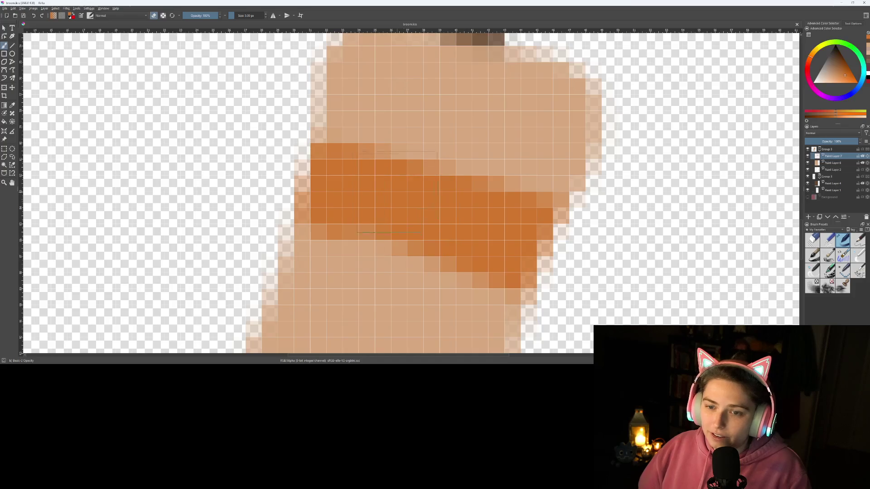
left_click_drag(308, 254, 431, 312)
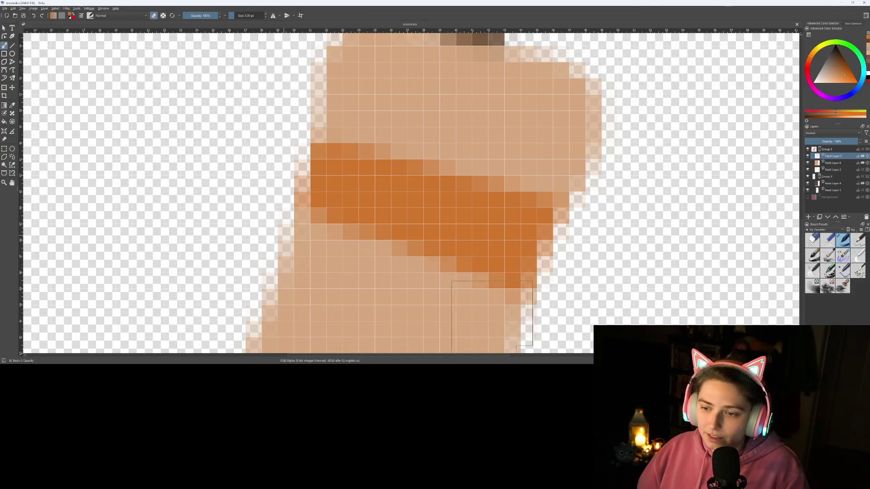
key("e")
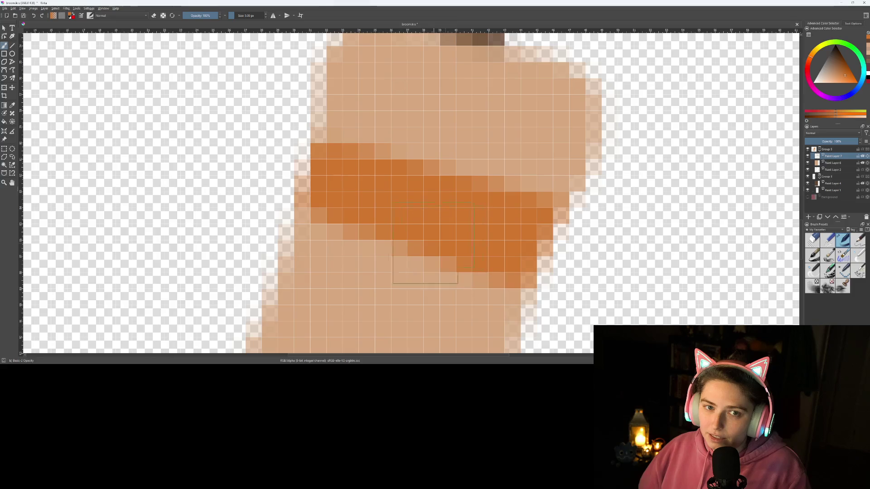
left_click_drag(344, 236, 455, 265)
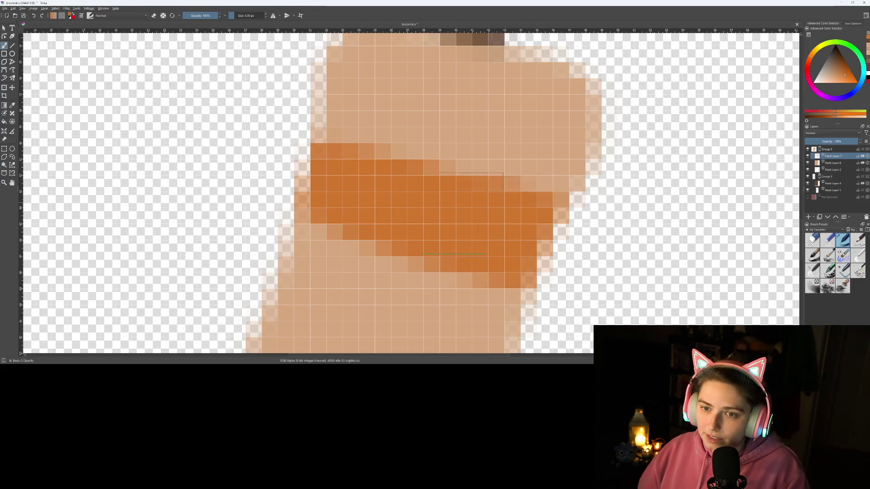
Paint a lighter orange stripe through the band and zoom out to check the cord look
scroll(471, 213, "down", 2)
scroll(526, 235, "down", 3)
scroll(526, 235, "down", 3)
scroll(280, 54, "up", 5)
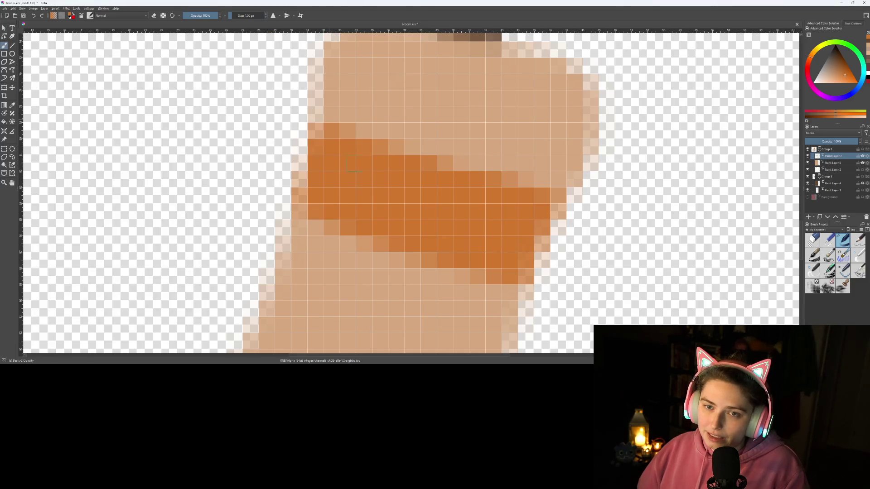
left_click_drag(318, 190, 469, 247)
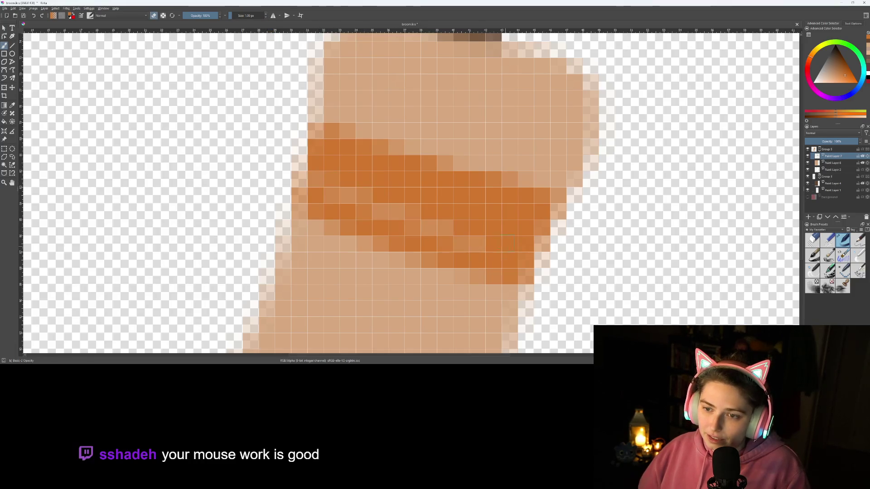
scroll(404, 190, "down", 5)
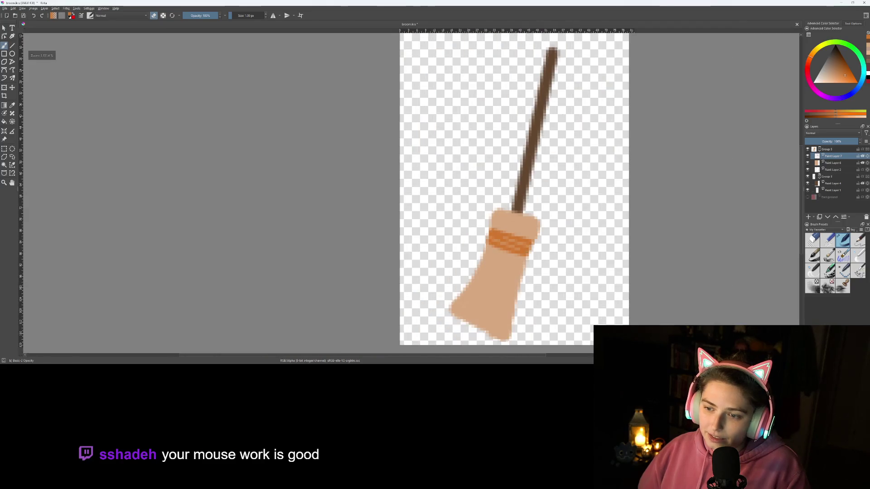
scroll(533, 252, "up", 5)
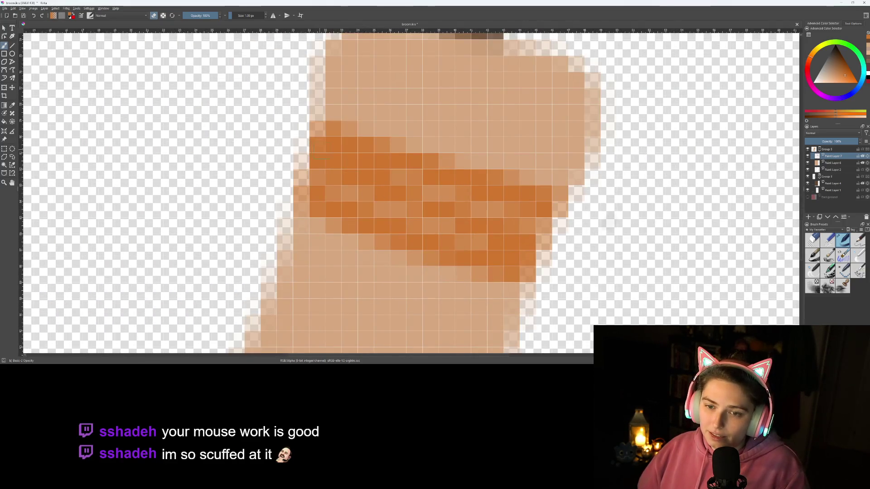
scroll(567, 237, "down", 5)
scroll(534, 254, "up", 5)
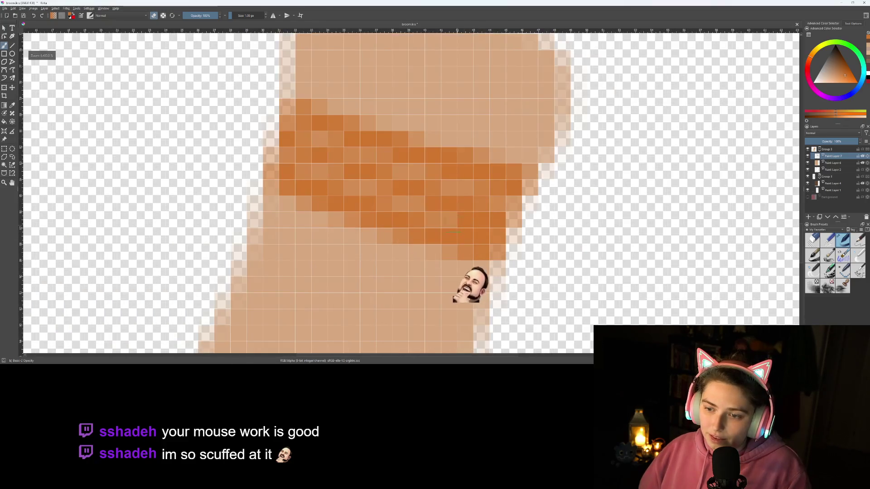
scroll(558, 283, "down", 2)
scroll(558, 283, "down", 5)
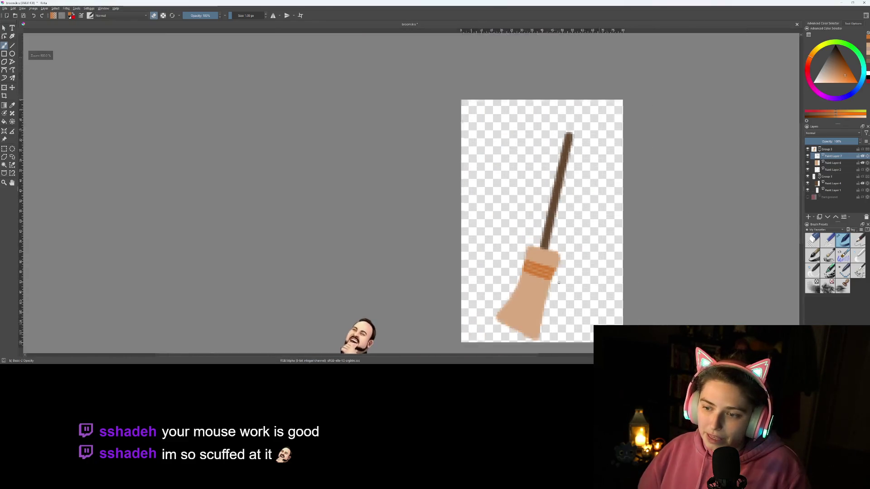
scroll(560, 282, "up", 4)
scroll(560, 282, "down", 4)
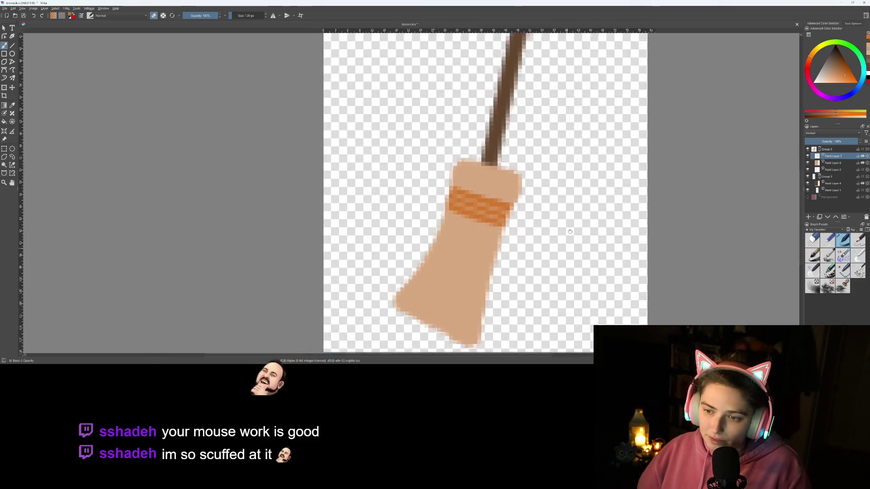
scroll(559, 281, "up", 6)
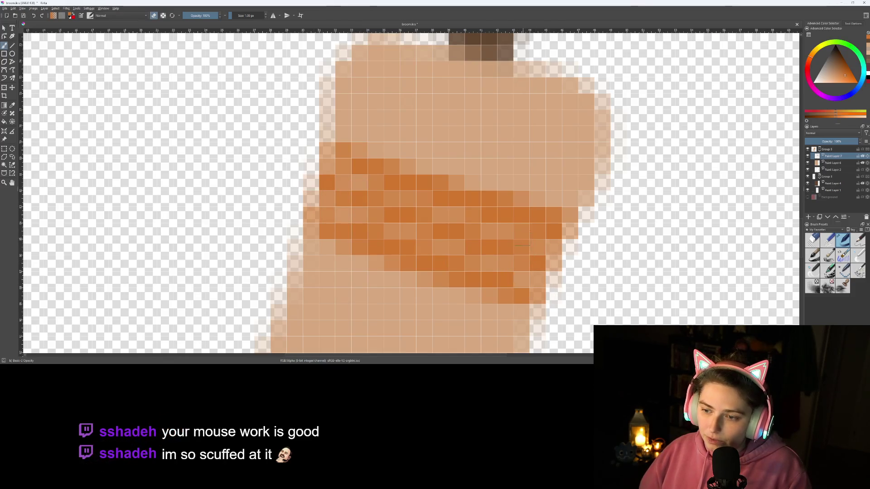
scroll(577, 271, "down", 6)
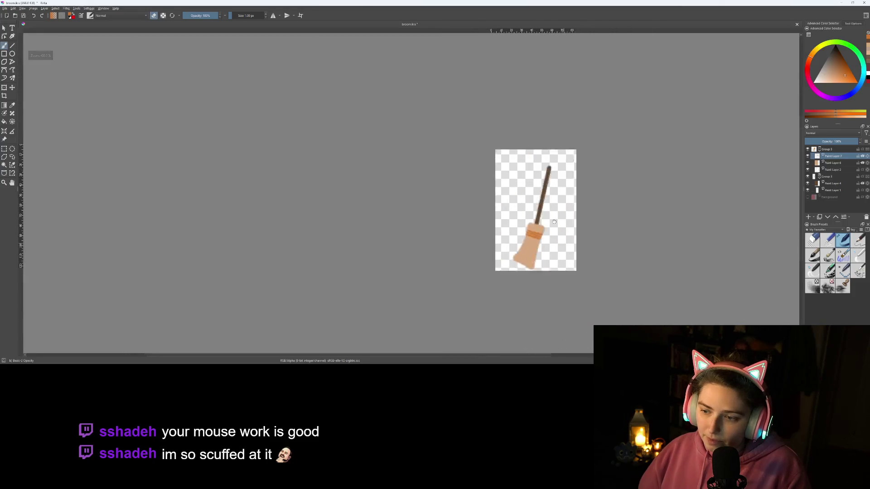
scroll(523, 196, "up", 2)
left_click_drag(524, 196, 507, 243)
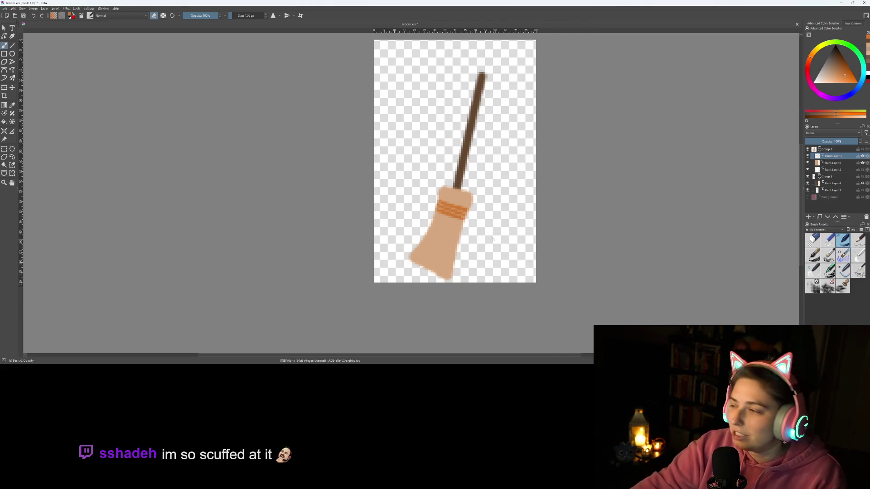
scroll(477, 241, "up", 2)
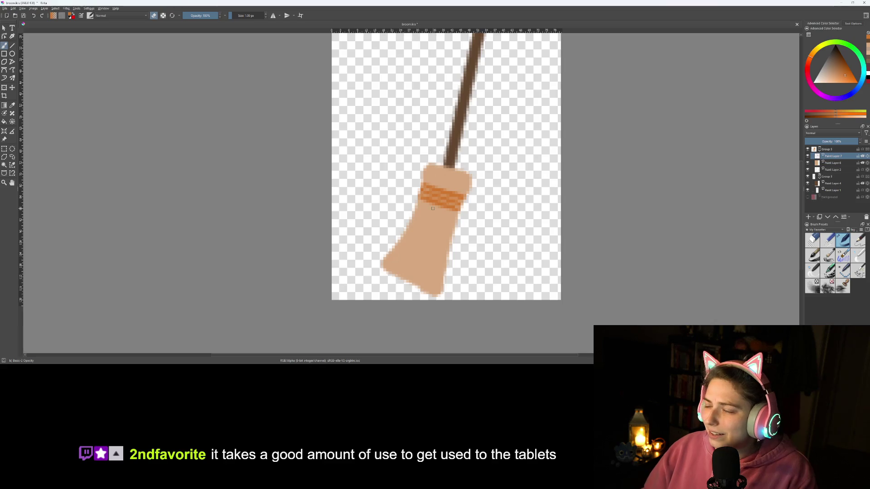
scroll(399, 188, "up", 5)
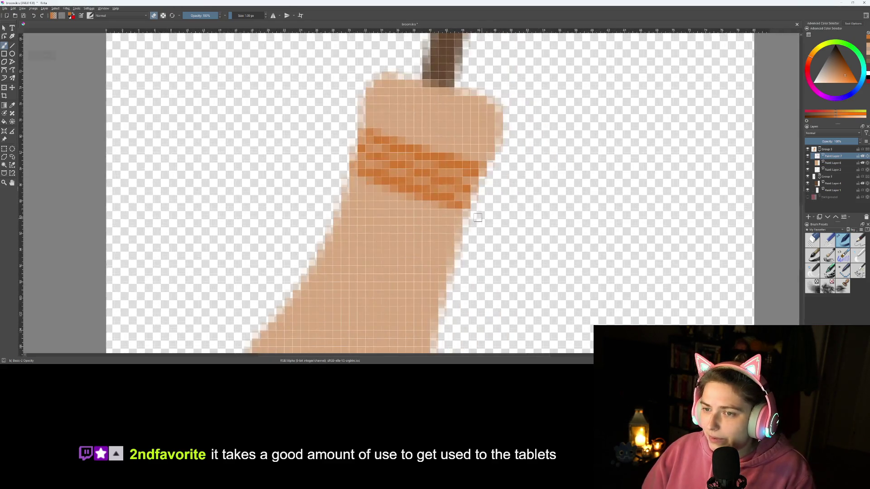
scroll(454, 201, "up", 3)
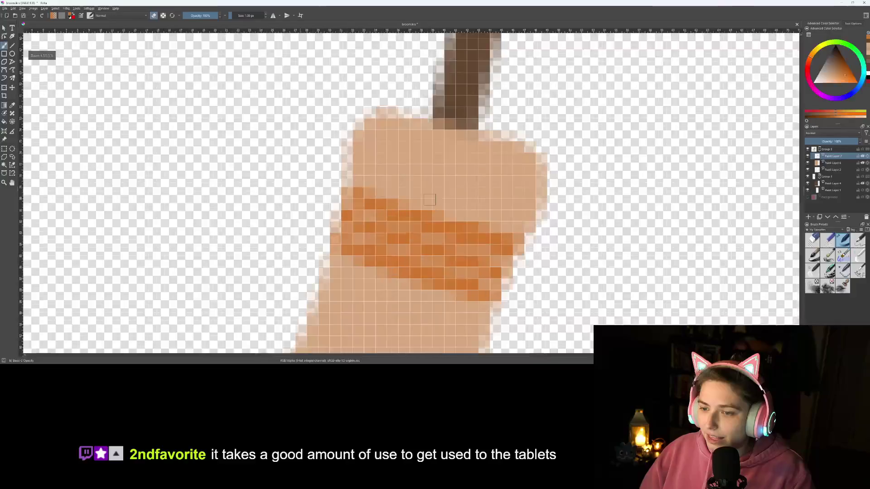
left_click(828, 169)
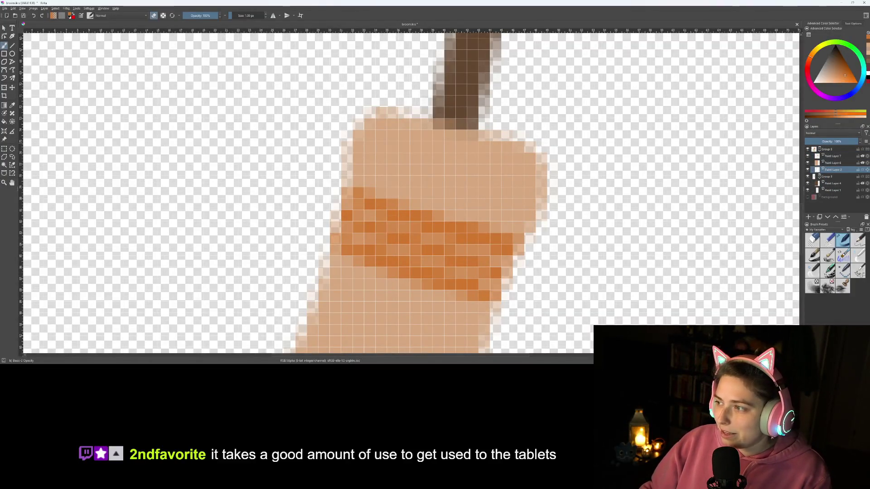
Extend the bristles' top and right edges outward with peach pixels
key("e")
mouse_move(364, 121)
left_mouse_down()
mouse_move(358, 100)
mouse_move(364, 113)
left_mouse_up()
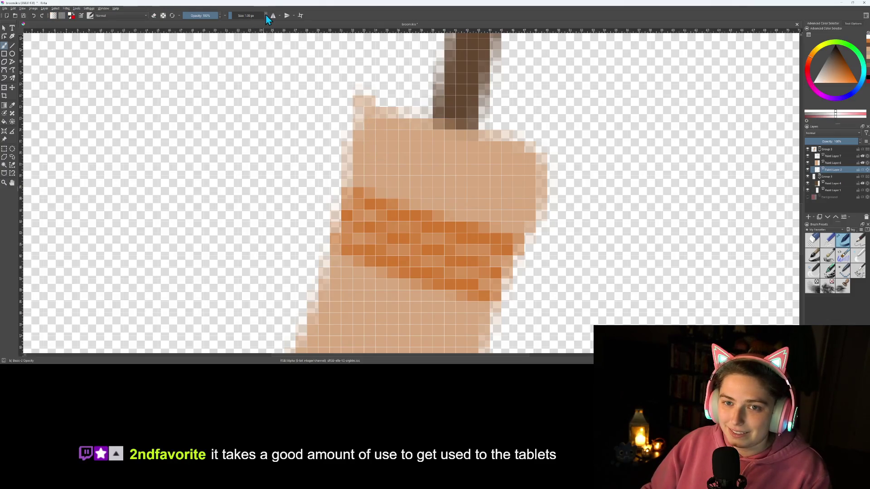
left_click_drag(375, 108, 372, 121)
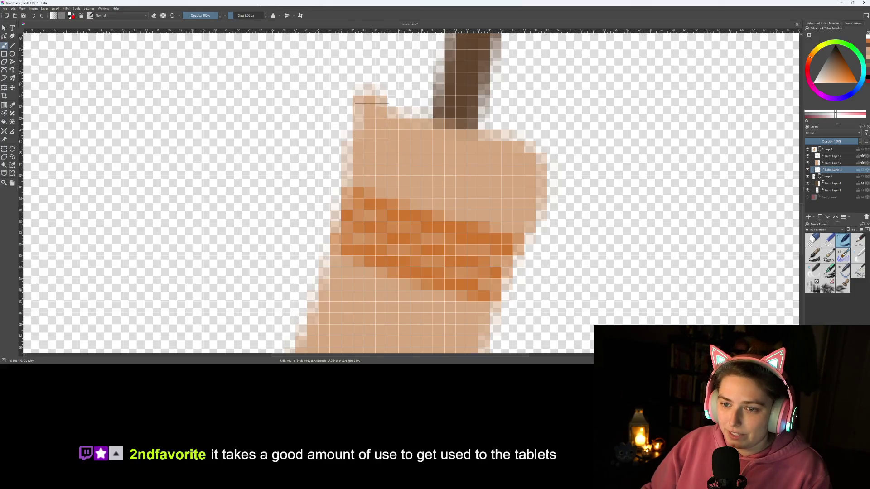
left_click_drag(557, 170, 512, 203)
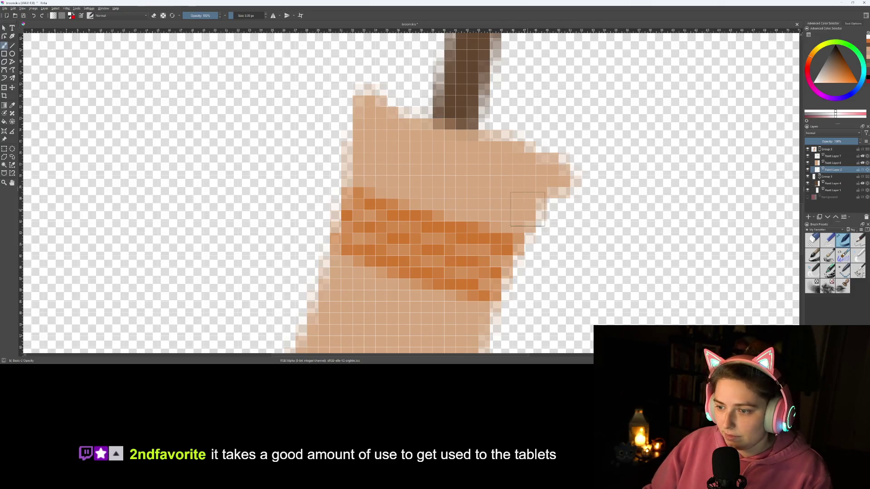
Erase the right edge into uneven tufts and add a peach pixel on the top edge
key("e")
left_click_drag(558, 190, 589, 136)
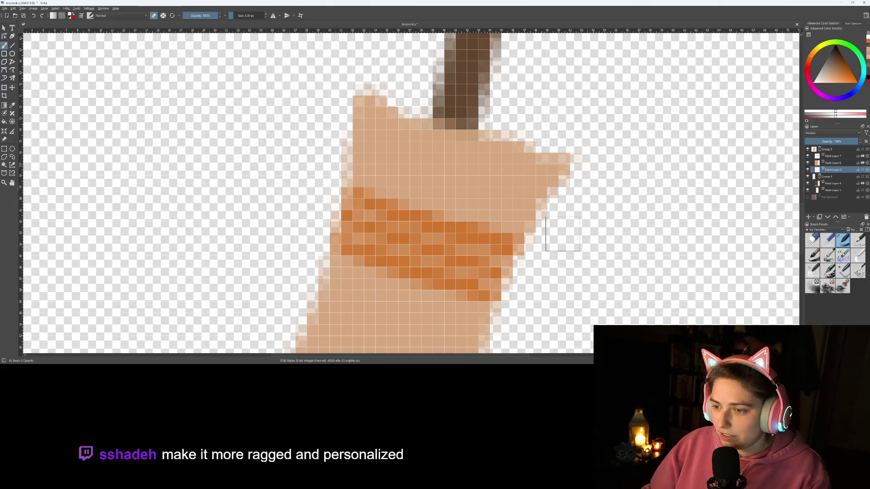
key("e")
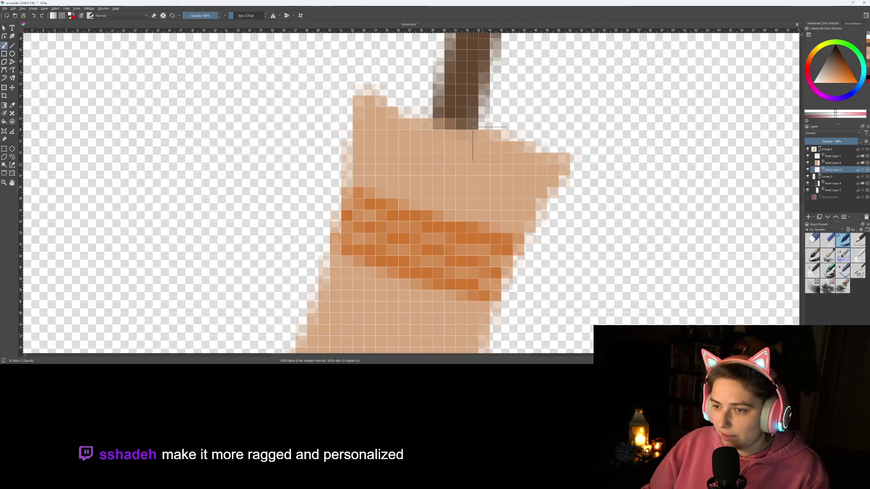
left_click(422, 106)
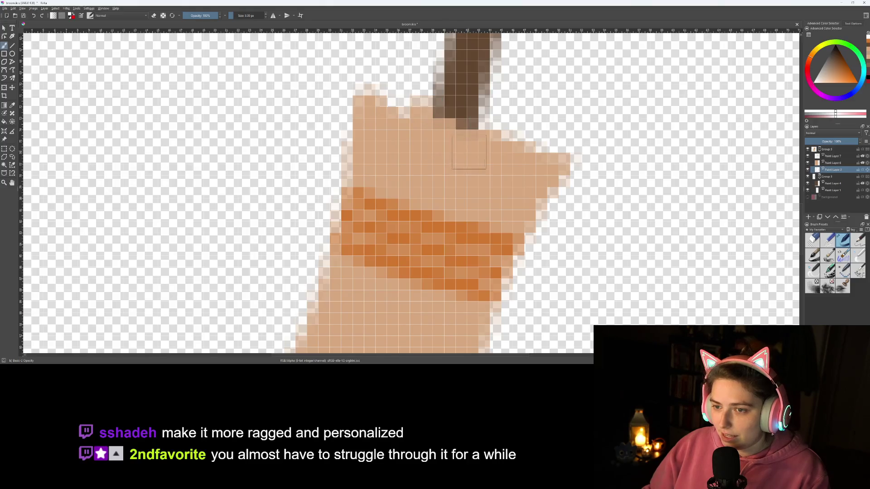
scroll(476, 161, "down", 5)
scroll(545, 172, "up", 3)
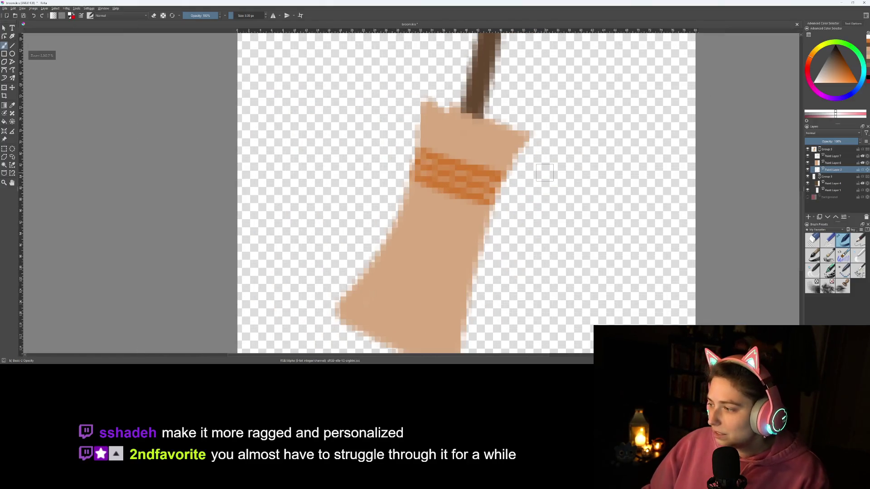
scroll(550, 178, "down", 1)
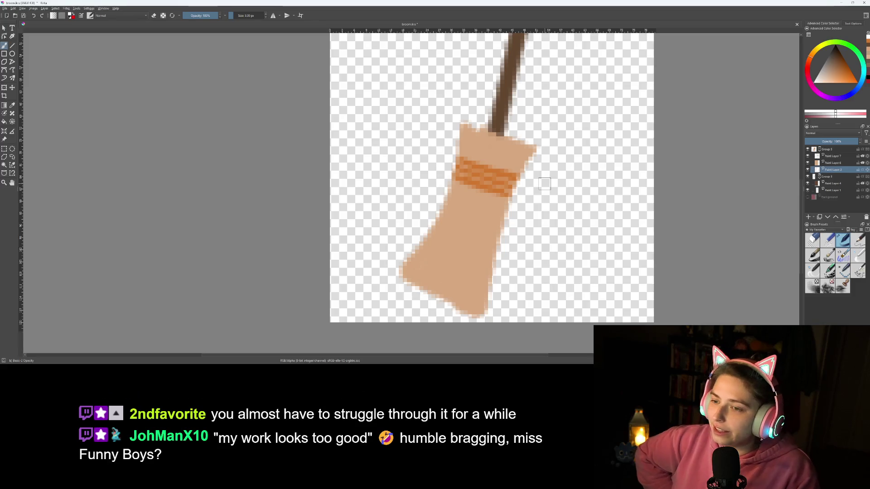
Paint tan down the left bristle column and erase the stray pale pixels on the right
scroll(454, 150, "up", 5)
scroll(454, 151, "down", 3)
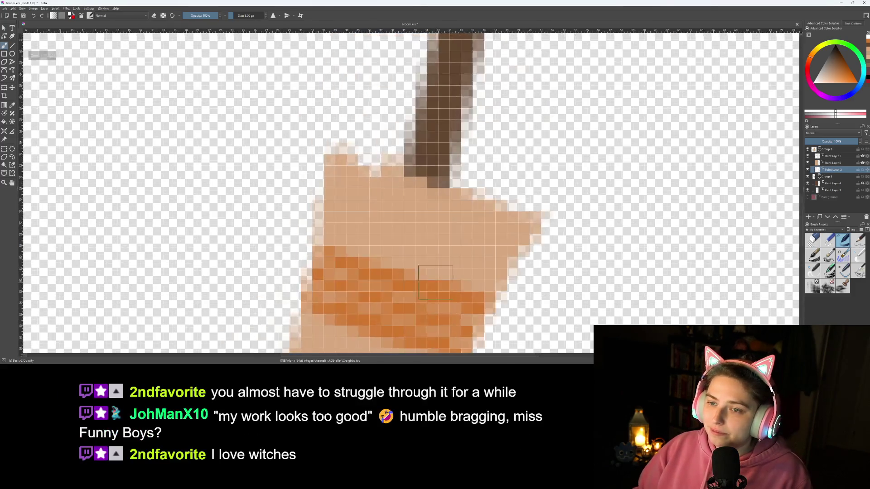
scroll(466, 254, "up", 4)
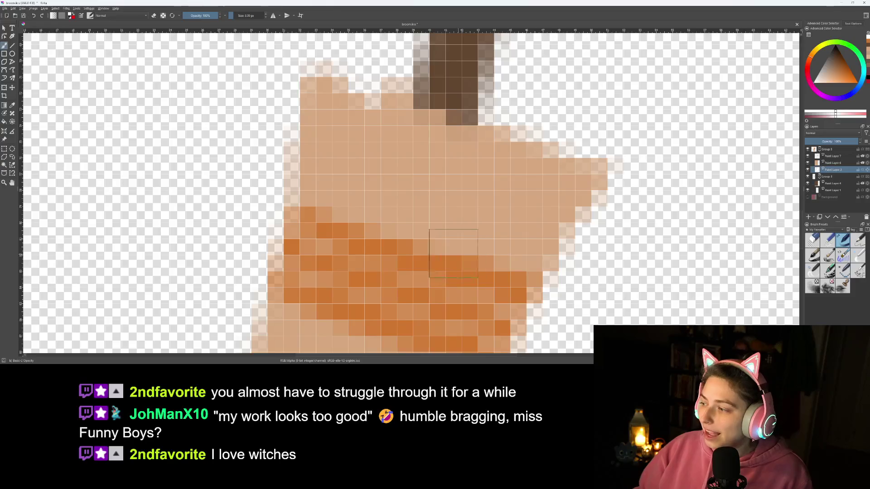
left_click_drag(321, 200, 312, 87)
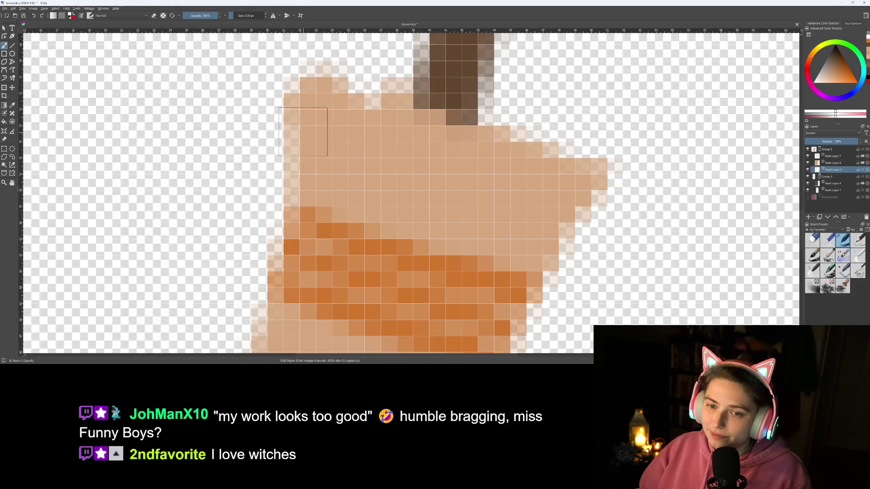
left_click_drag(566, 236, 600, 222)
key("e")
left_click_drag(614, 257, 612, 229)
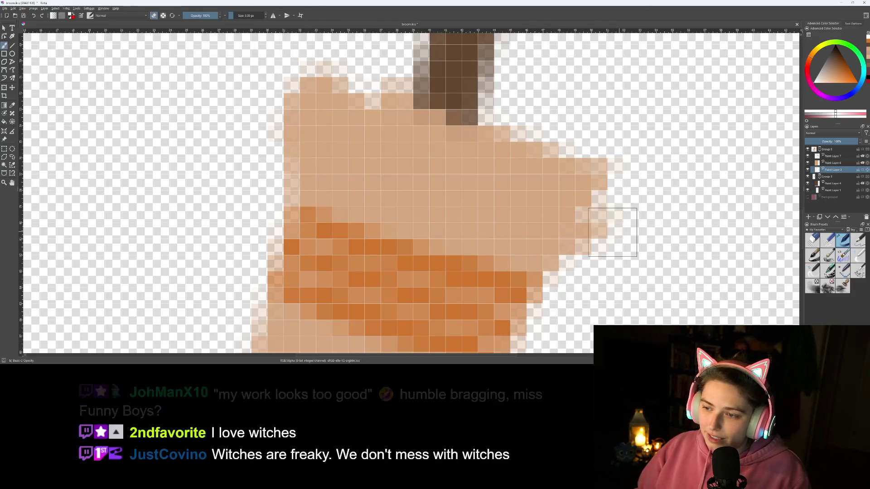
key("e")
key("e")
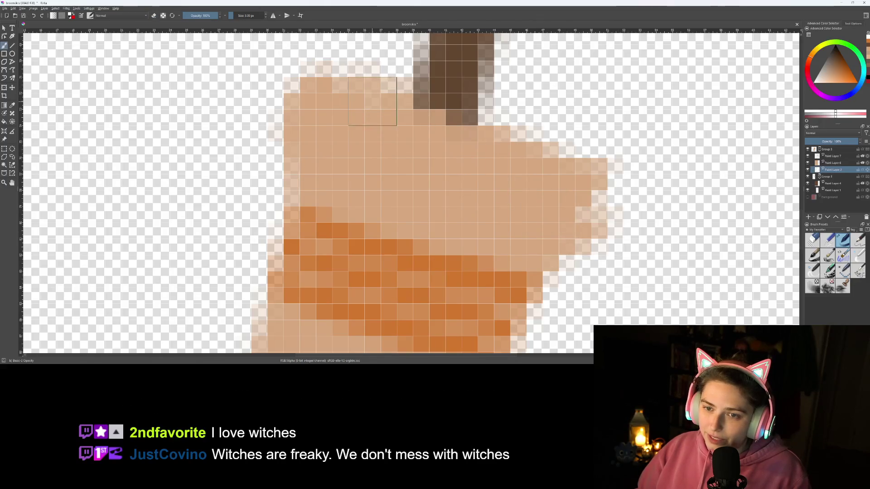
Carve a notch into the bristle top and fill the area beside the handle with tan
left_click(365, 109)
mouse_move(417, 106)
left_mouse_down()
mouse_move(362, 97)
mouse_move(444, 129)
mouse_move(472, 122)
mouse_move(539, 144)
mouse_move(547, 170)
left_mouse_up()
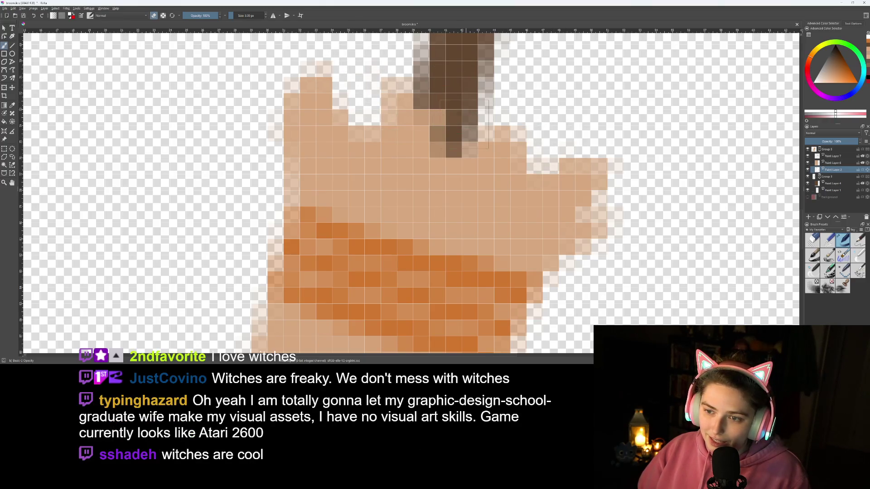
scroll(455, 154, "down", 2)
scroll(516, 227, "down", 5)
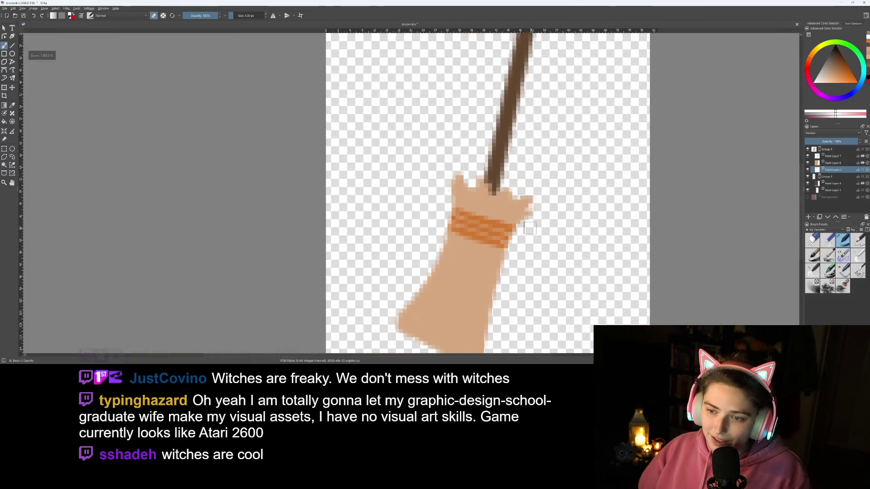
Erase edge pixels along the lower-left bristle tips to make them ragged
scroll(484, 262, "up", 4)
scroll(484, 262, "up", 2)
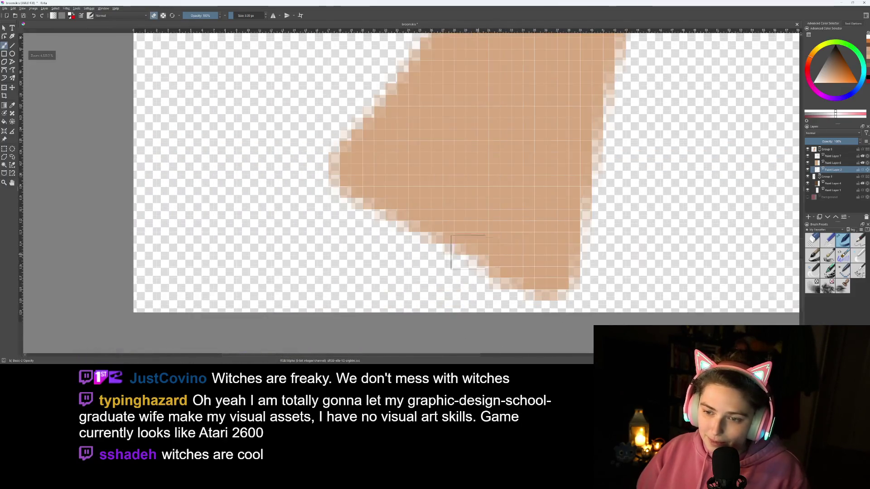
mouse_move(313, 169)
left_mouse_down()
mouse_move(358, 231)
mouse_move(373, 209)
mouse_move(385, 220)
mouse_move(383, 190)
mouse_move(385, 251)
mouse_move(439, 258)
mouse_move(475, 288)
mouse_move(556, 316)
left_mouse_up()
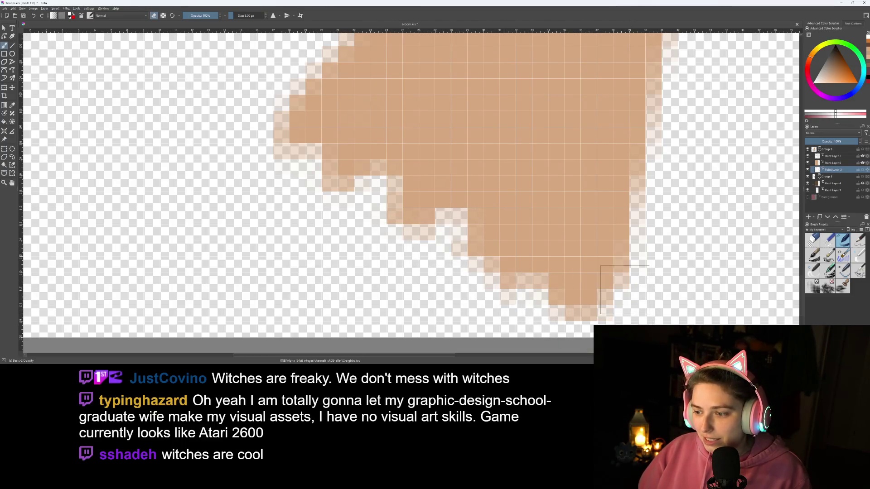
scroll(613, 288, "down", 1)
scroll(614, 288, "up", 1)
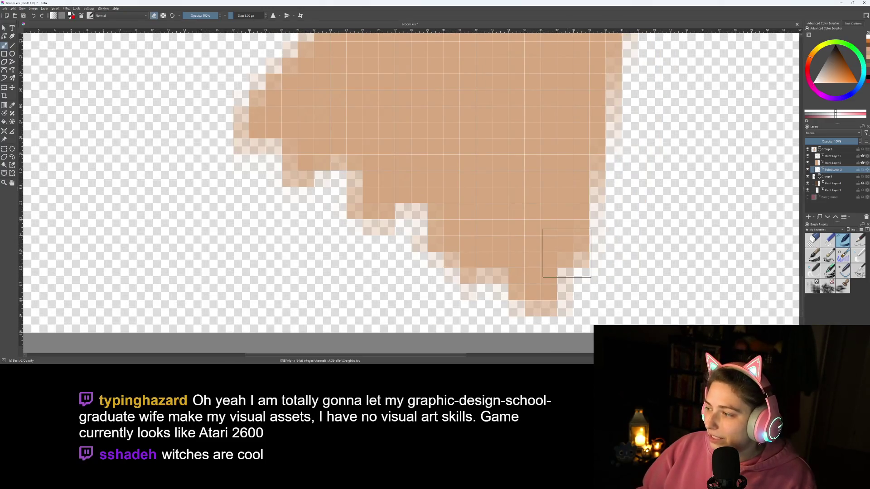
scroll(566, 258, "down", 1)
scroll(548, 263, "up", 1)
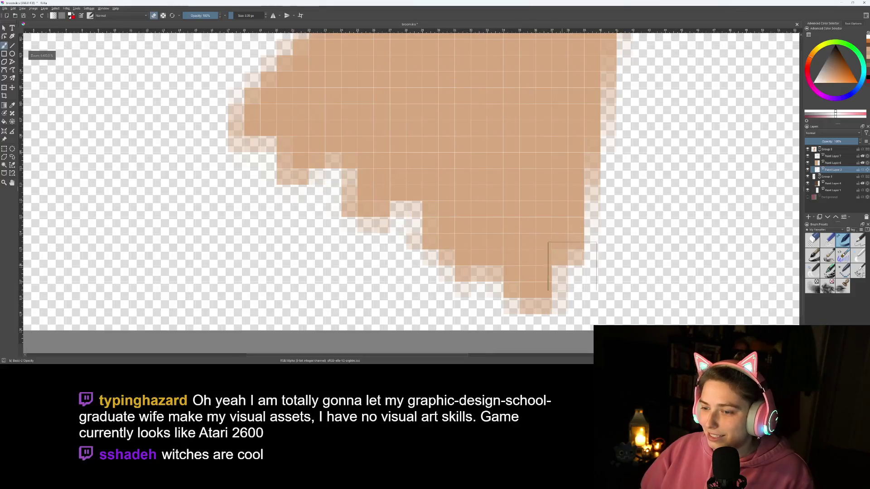
Paint tan around the bristles' bottom-right corner
key("e")
mouse_move(599, 283)
left_mouse_down()
mouse_move(581, 250)
mouse_move(592, 251)
left_mouse_up()
scroll(598, 222, "down", 4)
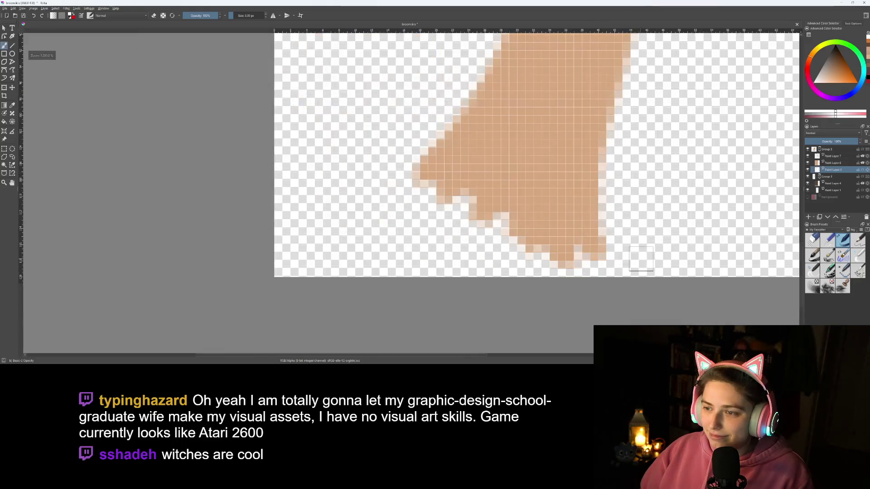
scroll(594, 212, "down", 1)
scroll(571, 219, "up", 3)
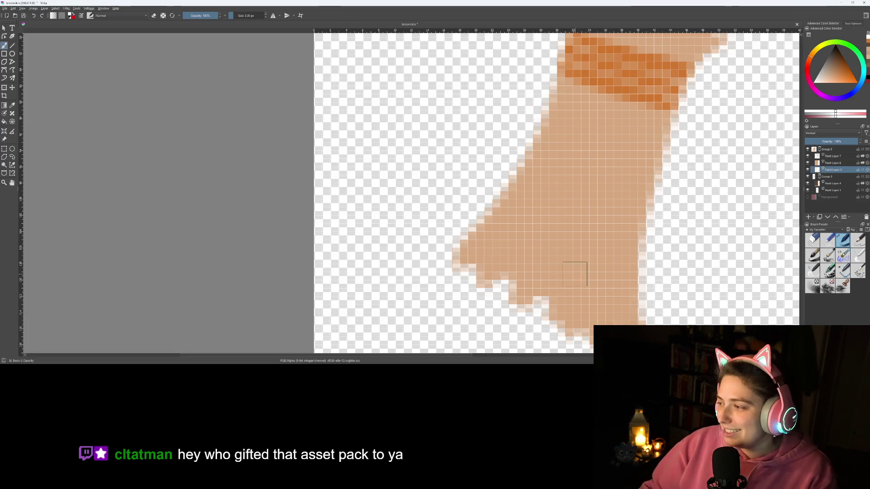
scroll(599, 261, "up", 1)
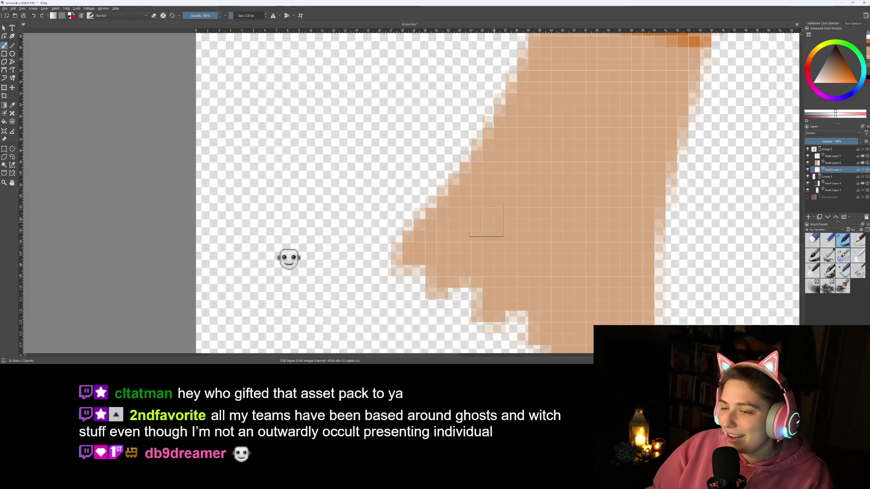
Try a stroke on the bristles' left edge, undo it, and return to eraser mode
left_click_drag(408, 203, 442, 190)
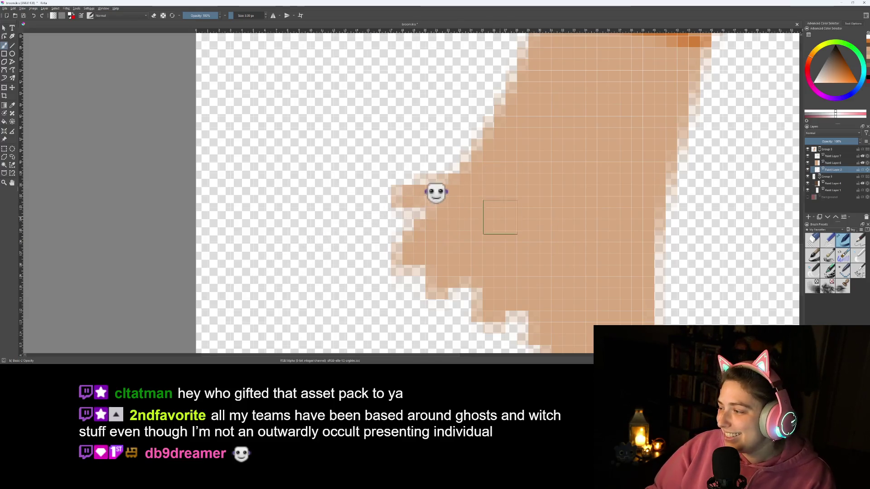
key("ctrl+z")
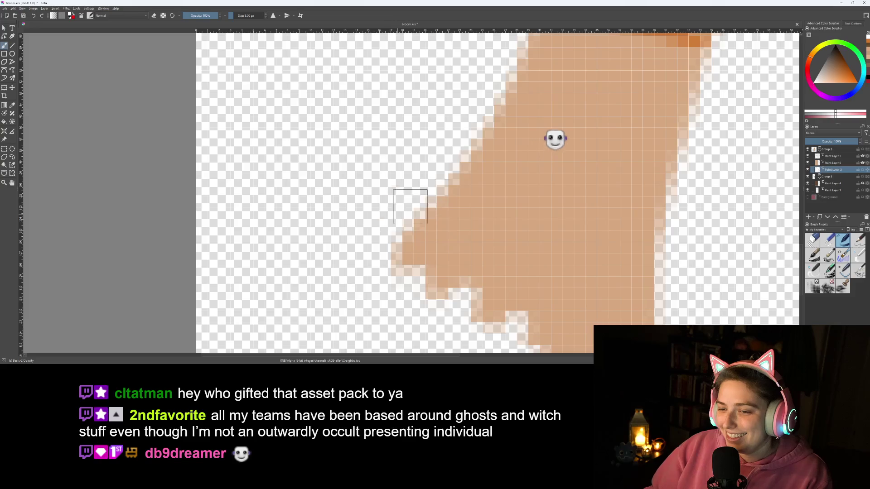
scroll(543, 239, "down", 4)
scroll(581, 267, "up", 4)
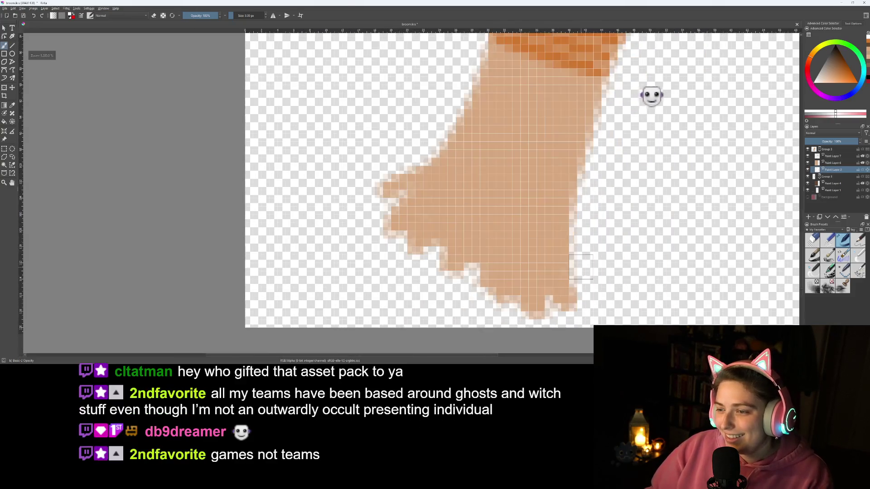
scroll(580, 268, "up", 1)
scroll(560, 253, "down", 1)
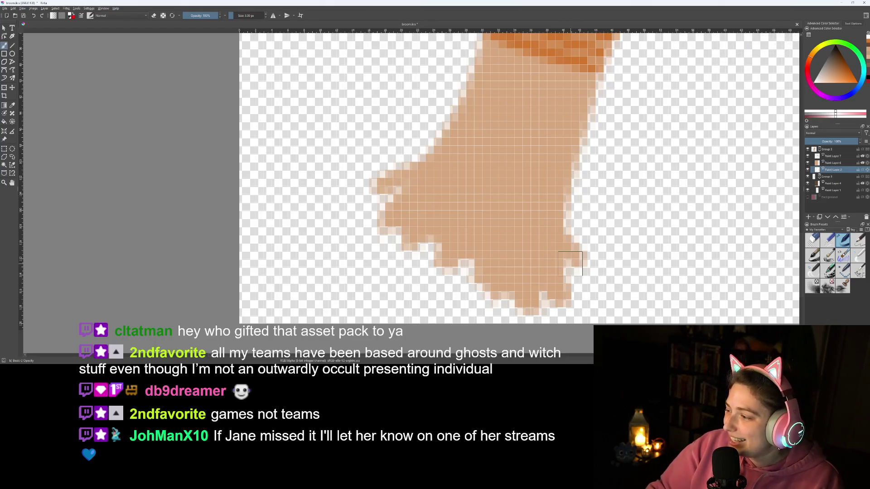
key("e")
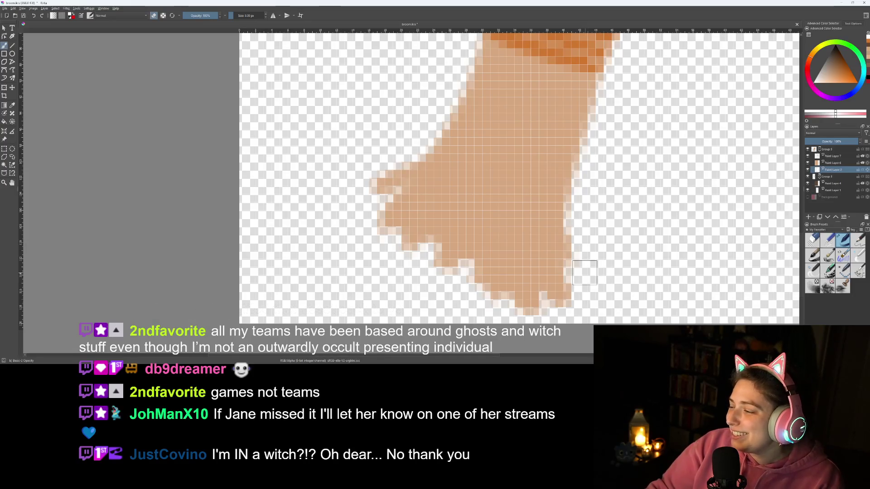
scroll(589, 289, "down", 5)
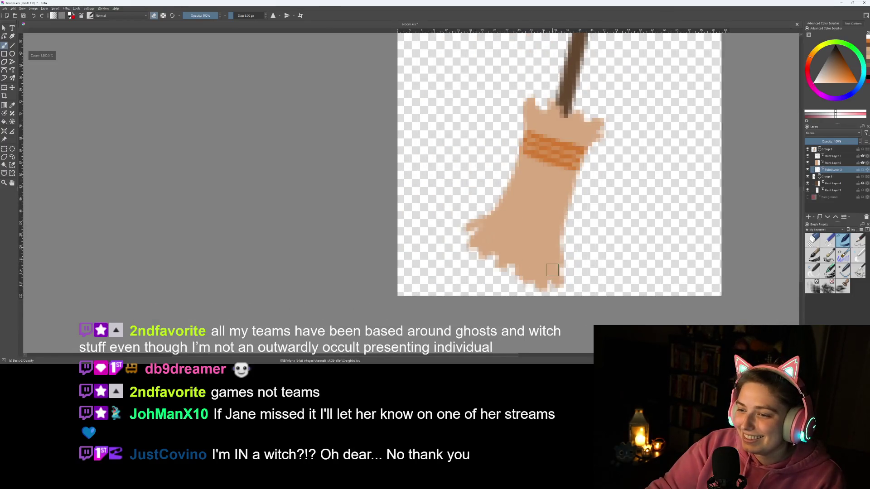
Erase stray pixels along the right edge of the tan bristles
scroll(487, 259, "up", 8)
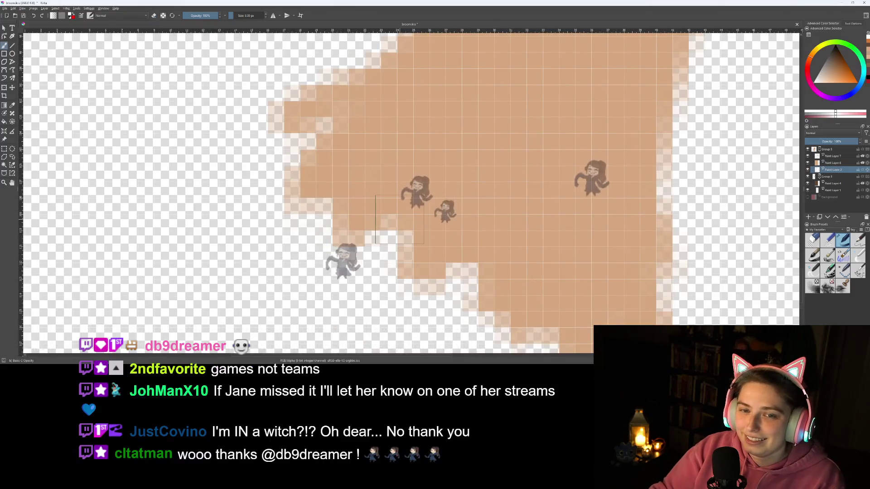
scroll(534, 302, "down", 2)
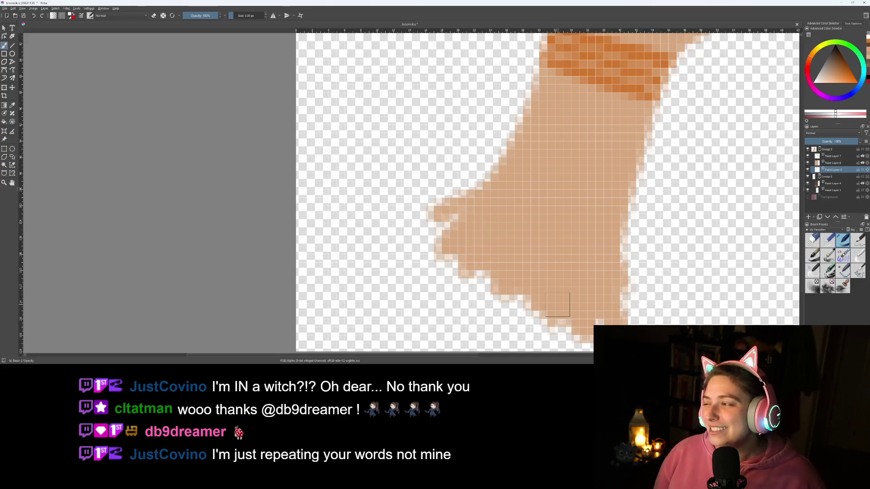
scroll(511, 272, "down", 1)
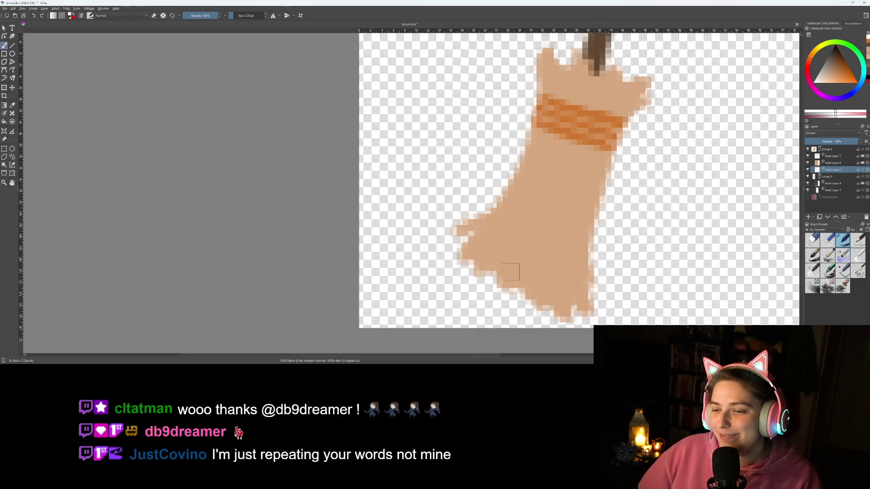
scroll(510, 272, "down", 1)
scroll(458, 254, "up", 3)
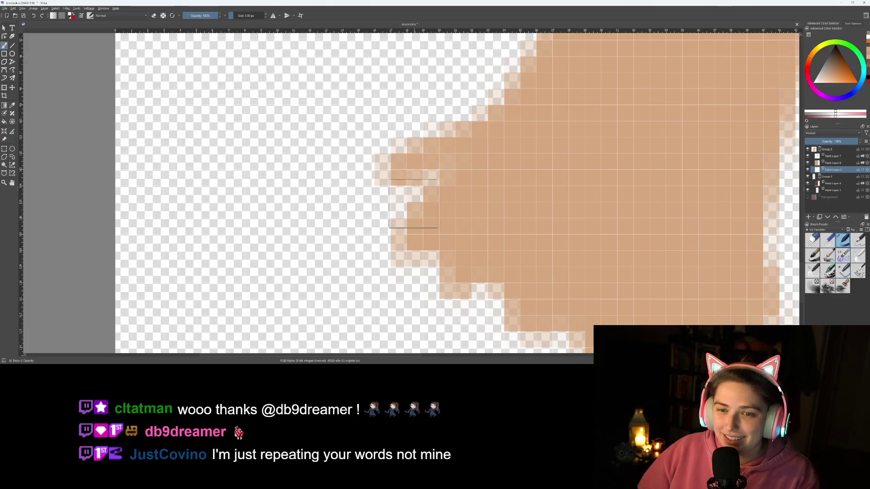
scroll(472, 290, "down", 3)
scroll(471, 286, "up", 2)
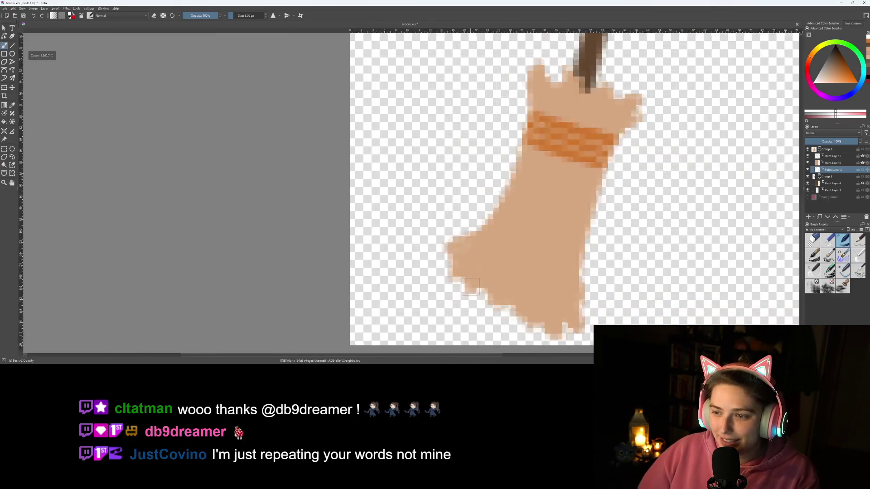
scroll(470, 286, "up", 2)
key("e")
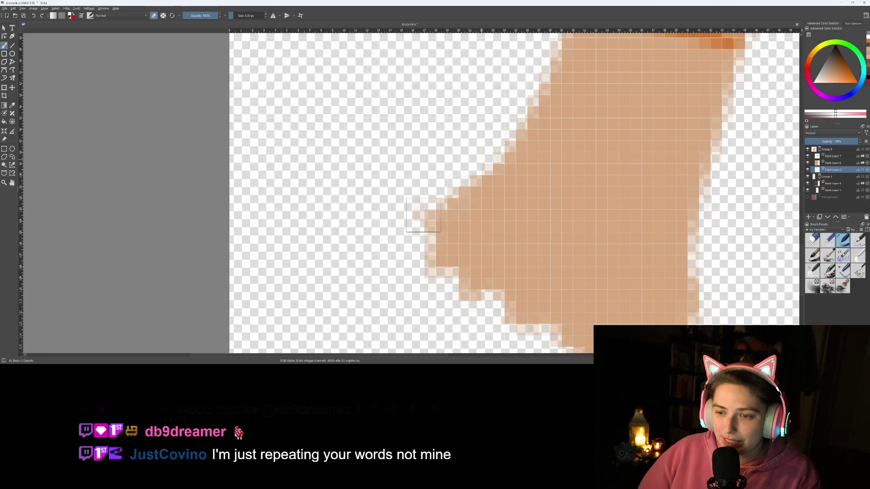
scroll(409, 235, "down", 2)
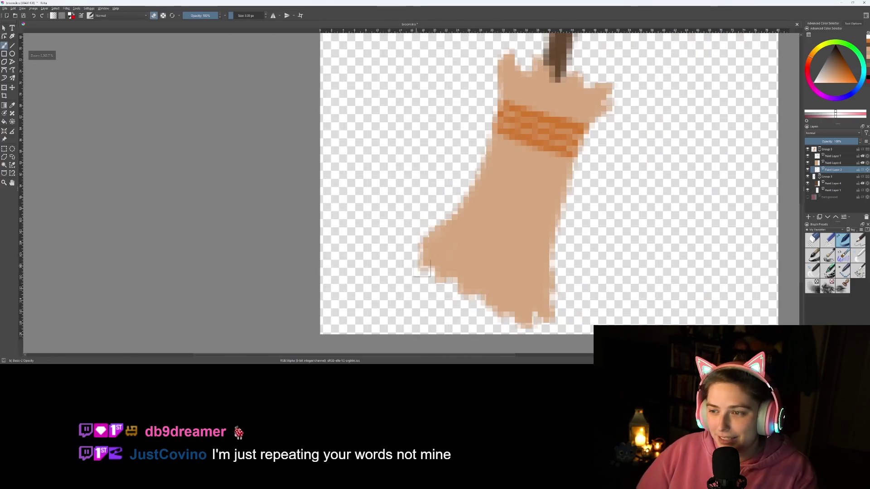
scroll(490, 271, "up", 2)
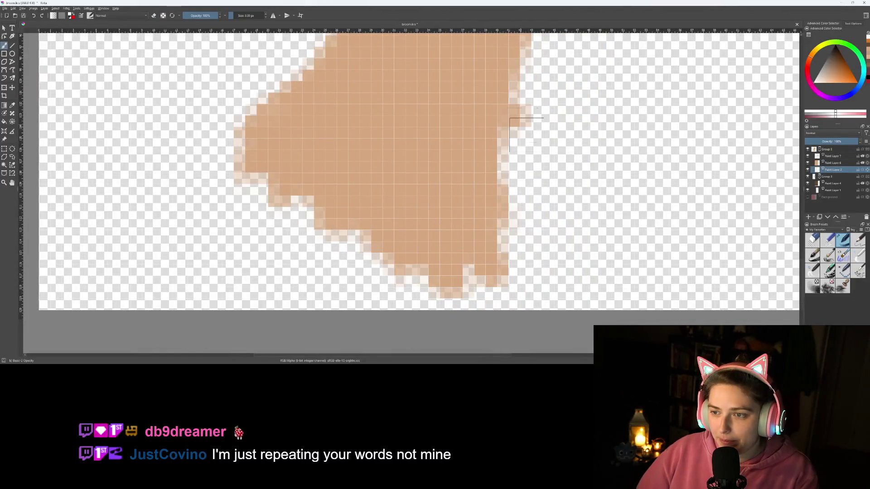
scroll(585, 290, "down", 2)
scroll(575, 228, "up", 2)
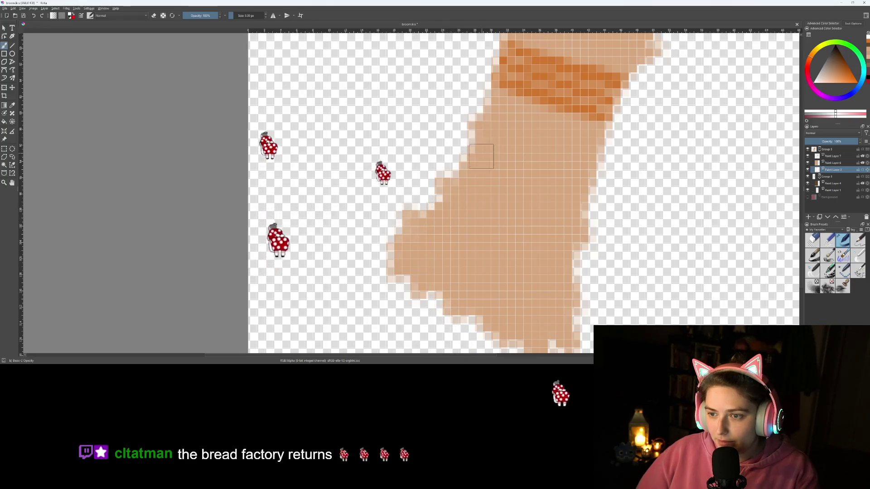
scroll(496, 148, "down", 5)
scroll(543, 233, "up", 6)
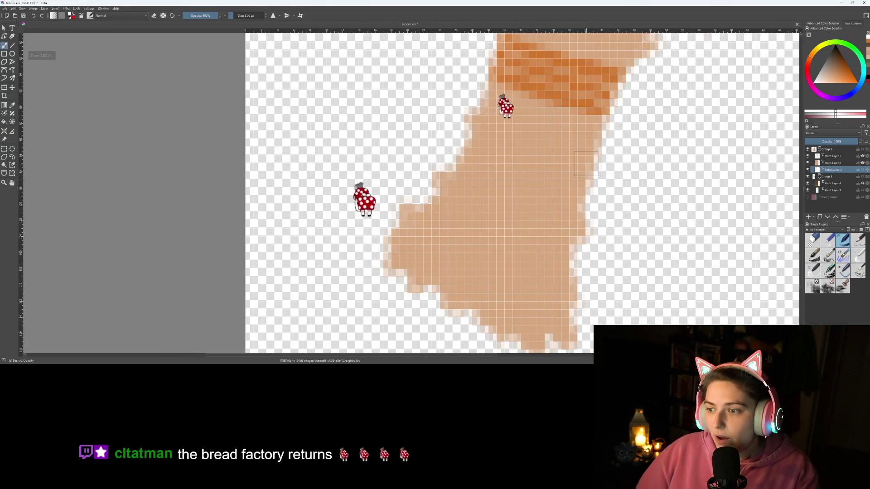
scroll(574, 210, "down", 6)
scroll(575, 210, "up", 6)
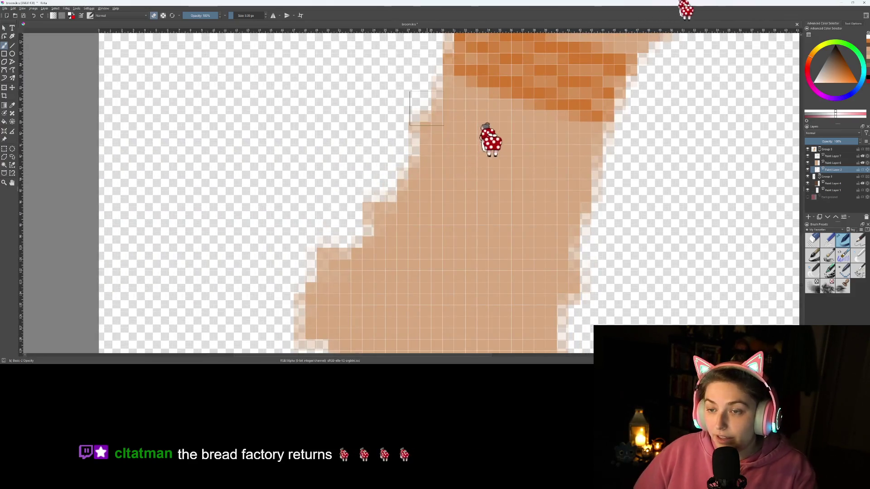
key("e")
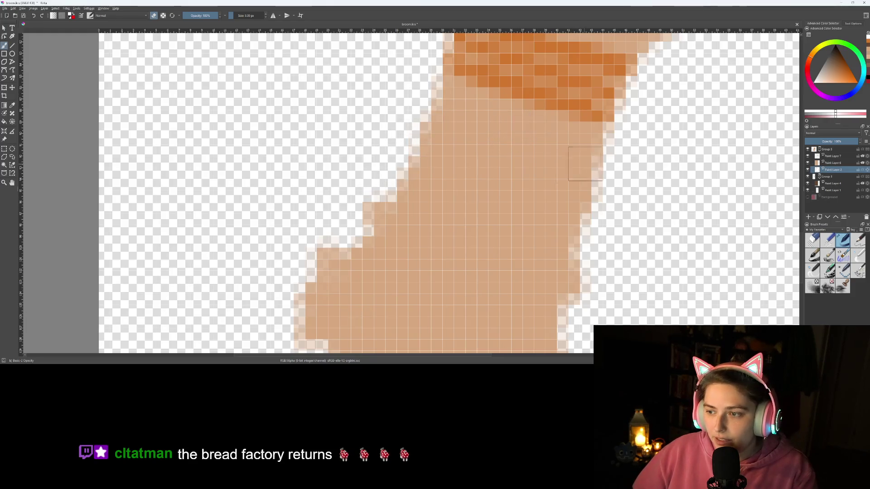
left_click_drag(610, 175, 602, 238)
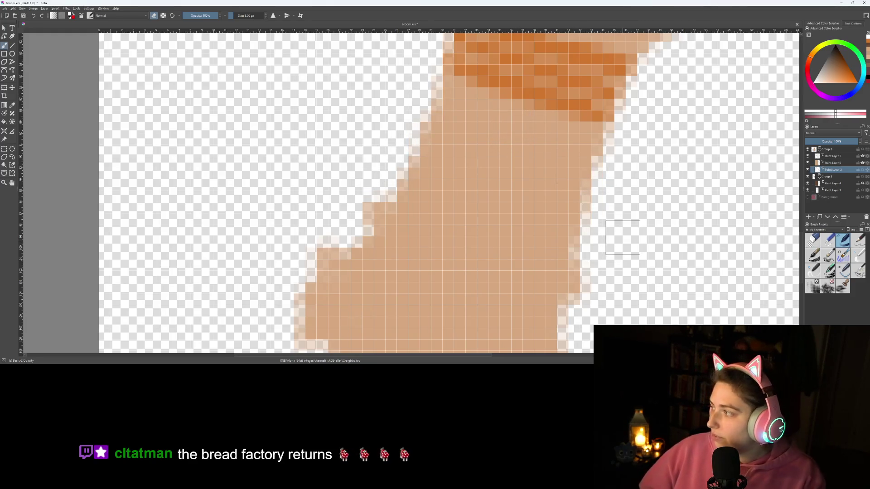
Erase a stray tan pixel on the left edge and save broom.kra
scroll(640, 242, "down", 2)
scroll(641, 242, "up", 3)
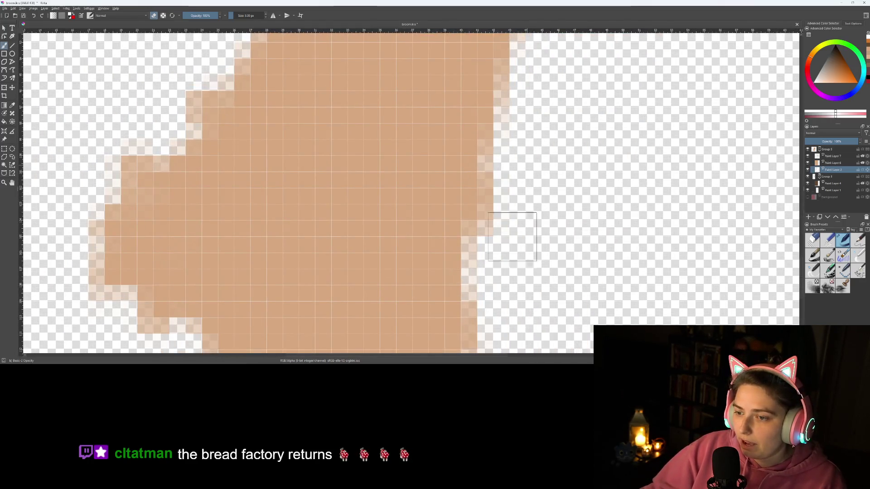
scroll(529, 235, "down", 2)
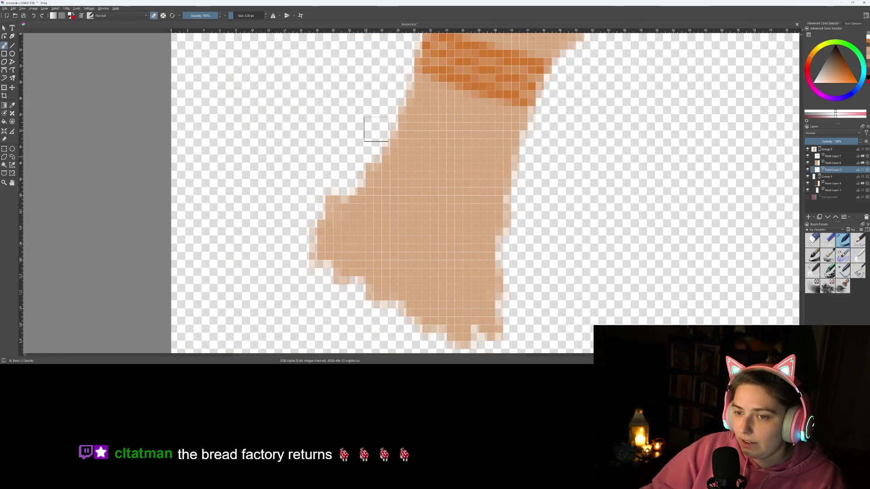
scroll(376, 129, "down", 3)
scroll(477, 220, "up", 5)
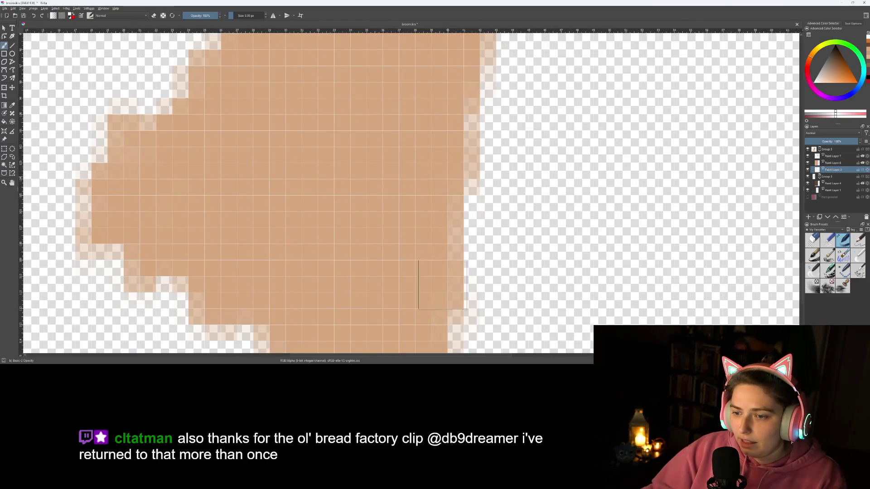
scroll(437, 268, "down", 3)
scroll(415, 215, "up", 3)
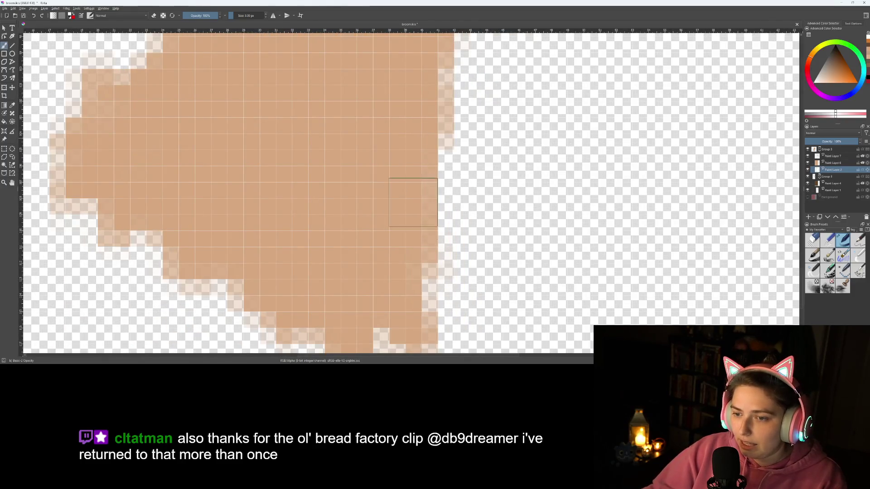
scroll(416, 255, "down", 3)
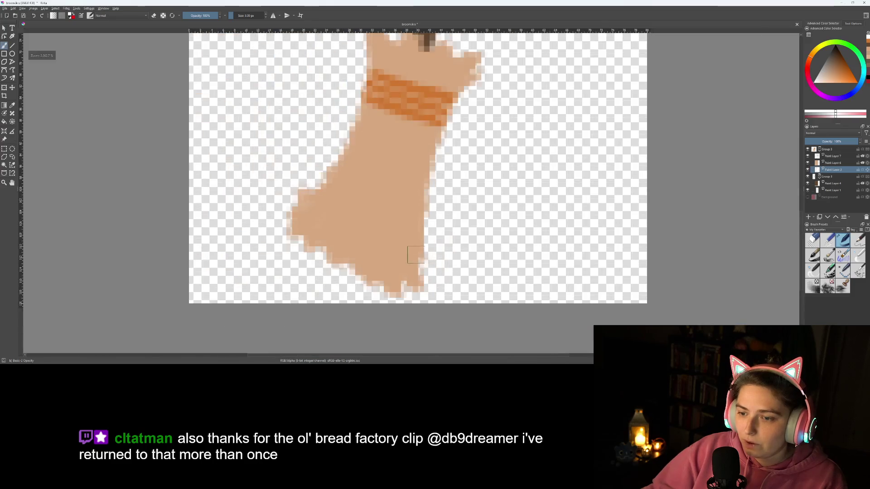
scroll(394, 256, "up", 5)
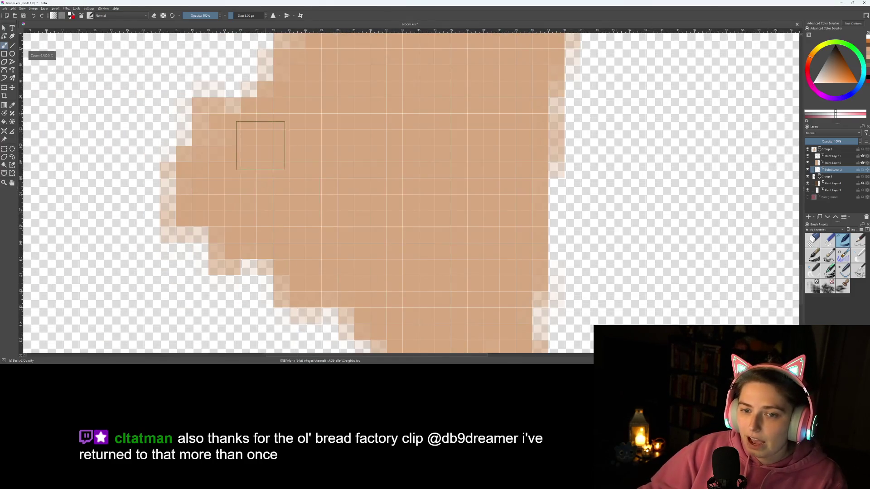
key("e")
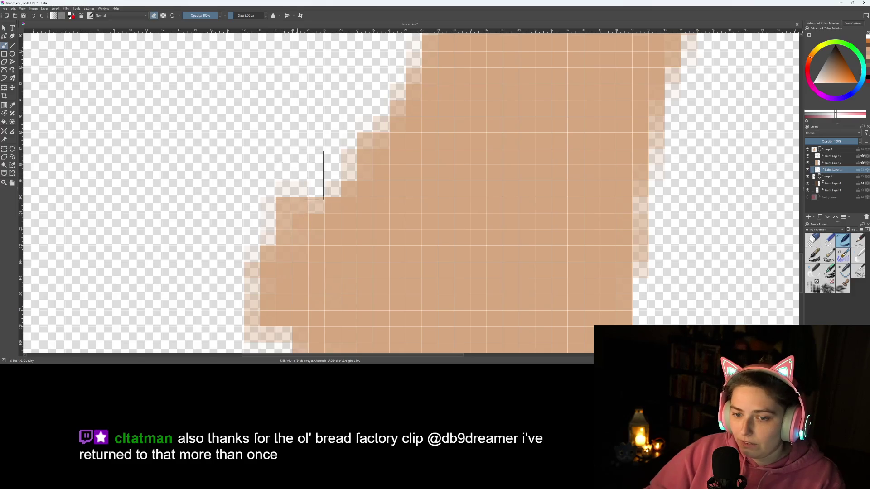
left_click(285, 206)
scroll(260, 194, "down", 5)
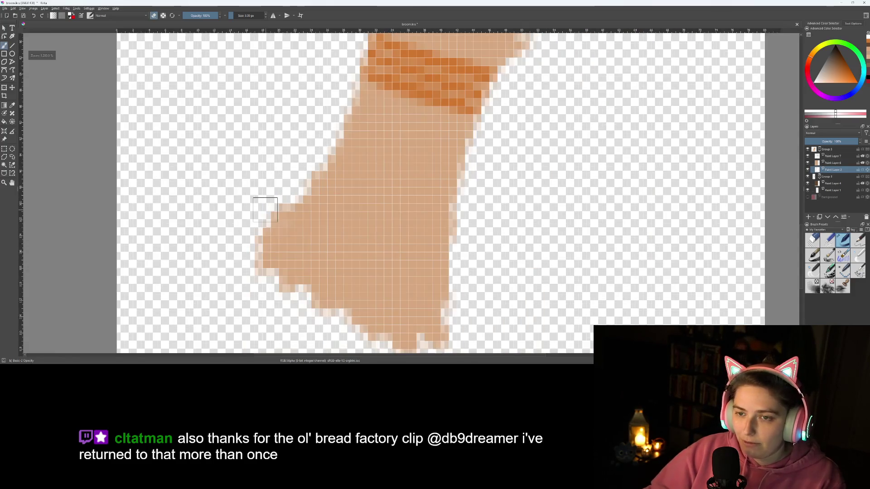
scroll(376, 251, "up", 4)
left_click_drag(376, 252, 425, 222)
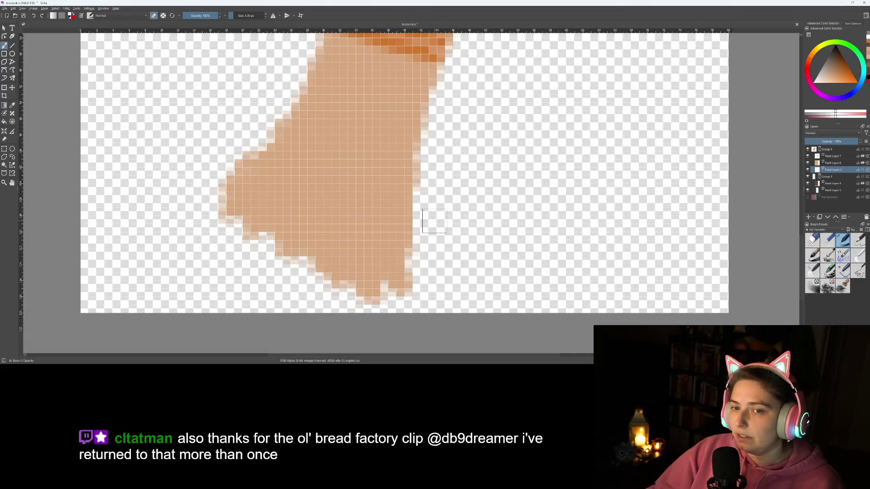
scroll(439, 250, "down", 2)
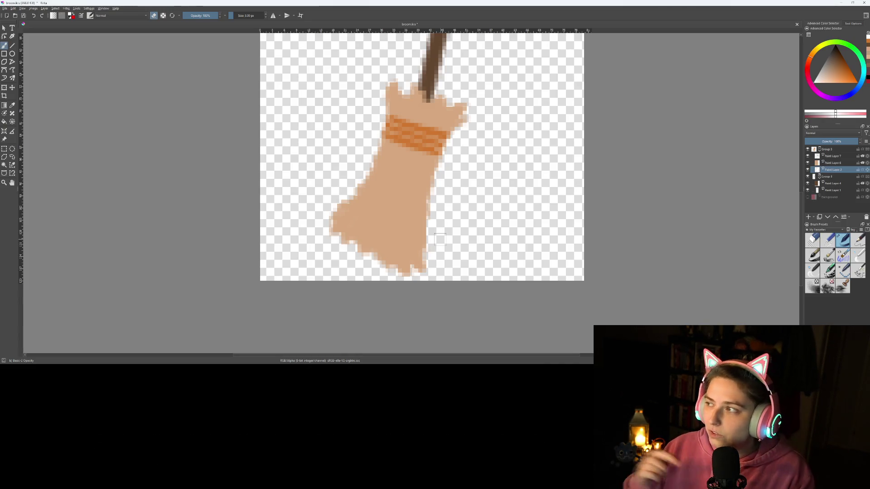
key("ctrl+s")
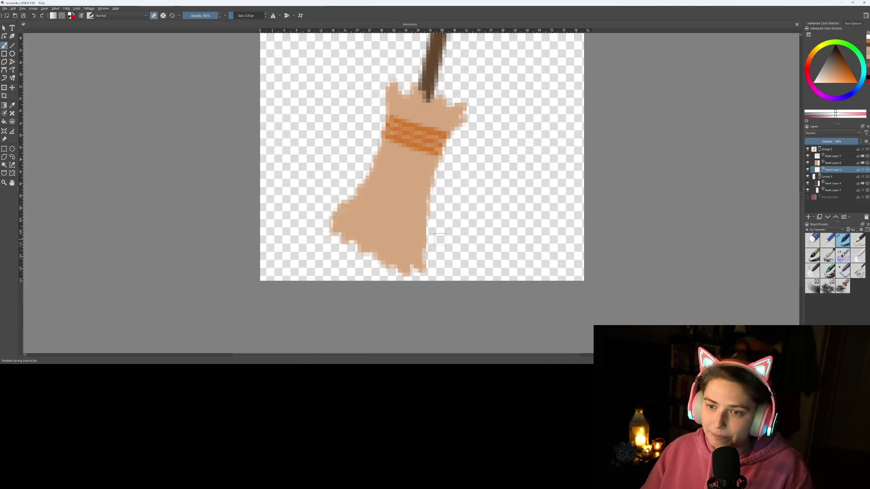
Clean up leftover pixels along the bristles' right edge
scroll(411, 202, "up", 3)
scroll(442, 248, "down", 3)
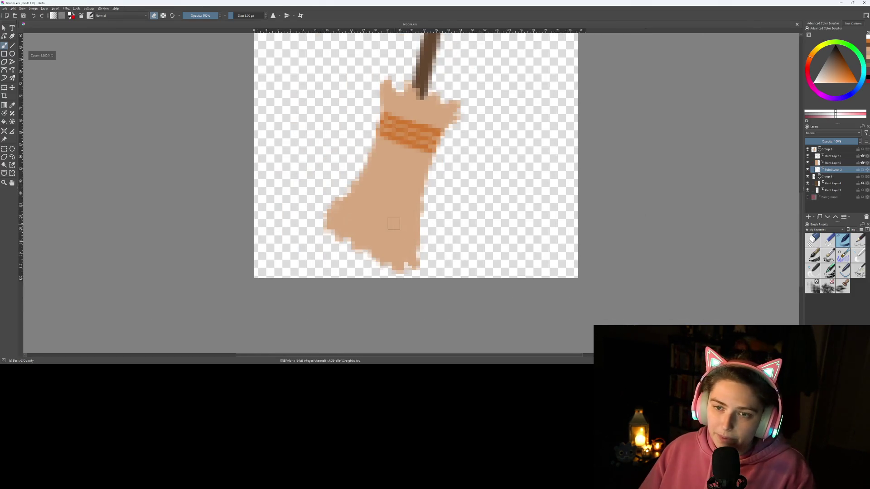
scroll(411, 213, "up", 4)
scroll(471, 300, "down", 4)
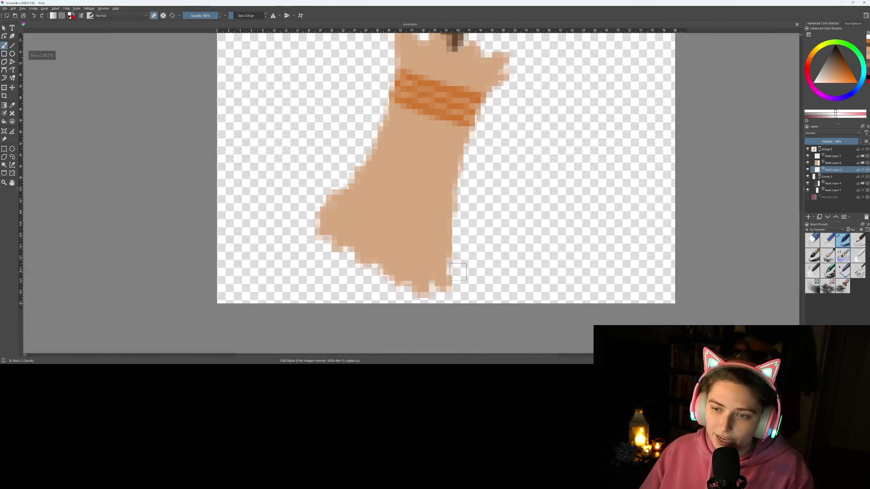
scroll(440, 267, "up", 5)
mouse_move(440, 267)
left_mouse_down()
mouse_move(449, 233)
mouse_move(469, 274)
left_mouse_up()
key("e")
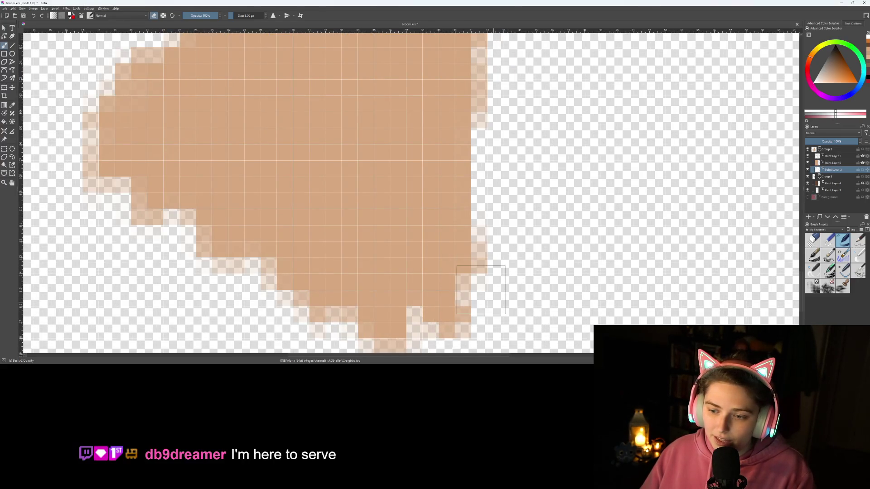
scroll(523, 318, "down", 4)
scroll(524, 318, "down", 3)
scroll(521, 305, "up", 3)
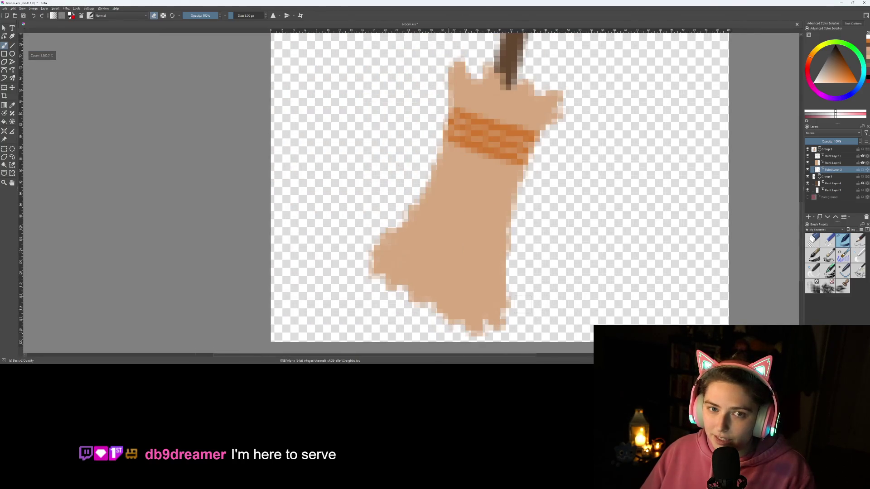
Save broom.kra again, then zoom around to review the finished broom
key("ctrl+s")
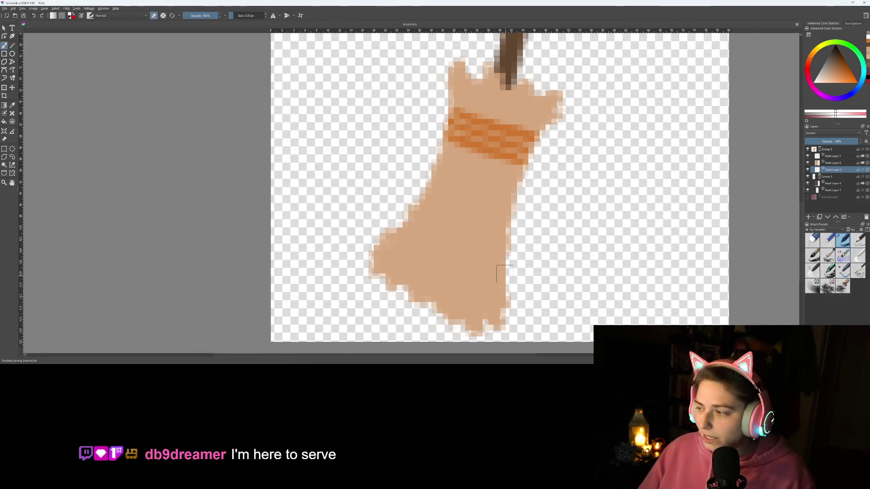
scroll(505, 273, "down", 2)
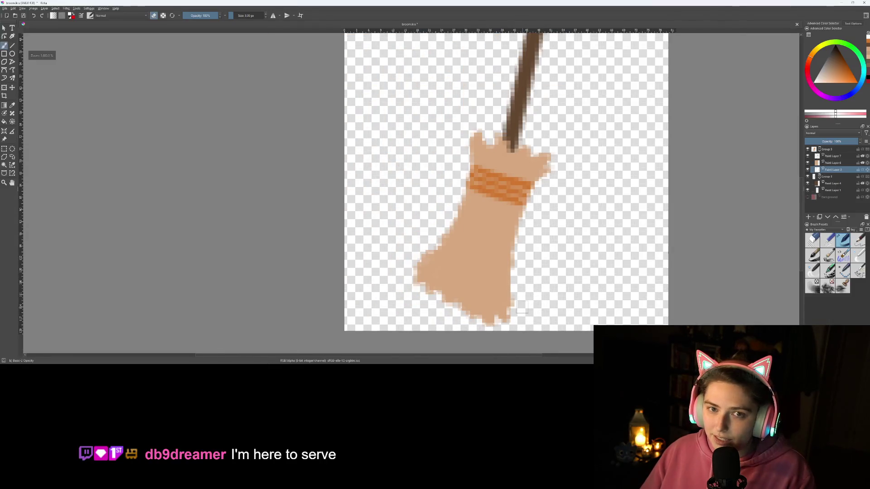
scroll(522, 307, "up", 1)
key("ctrl+s")
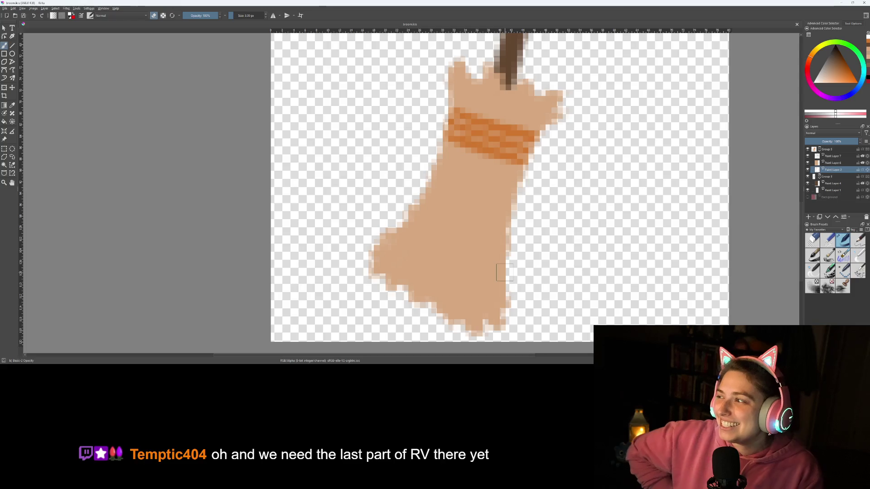
scroll(495, 254, "up", 2)
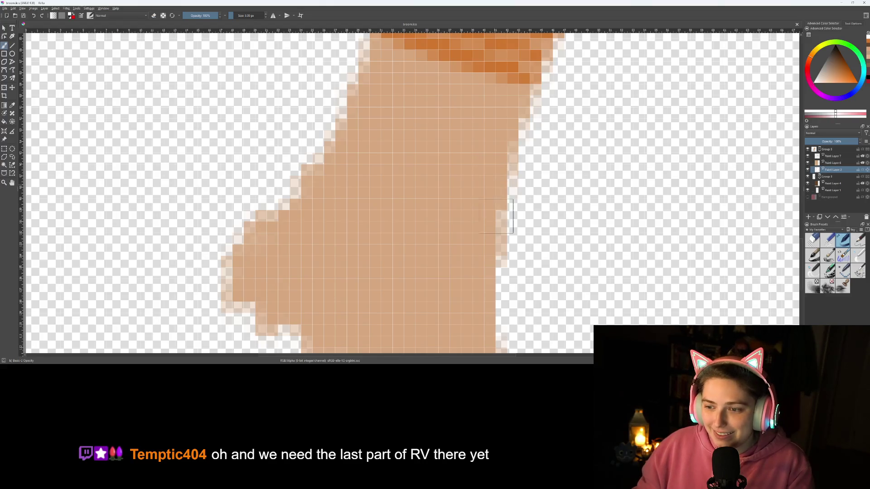
scroll(494, 240, "down", 3)
scroll(527, 274, "up", 1)
scroll(528, 273, "down", 1)
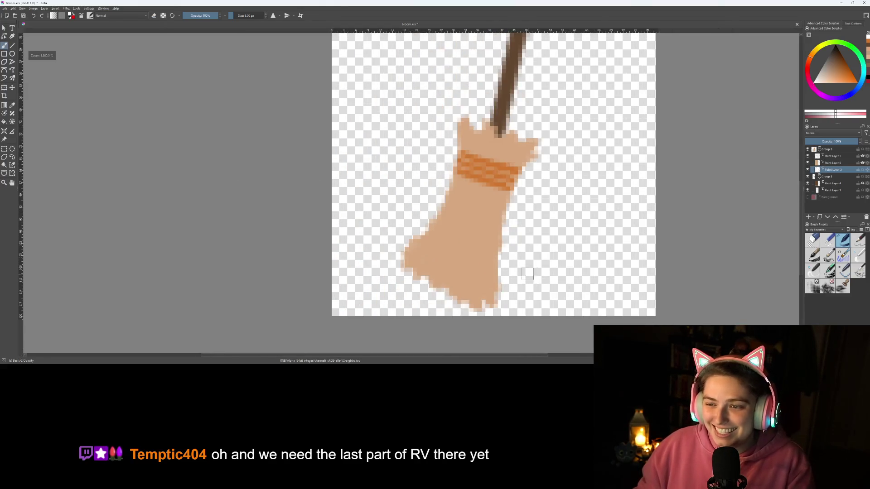
scroll(527, 274, "up", 1)
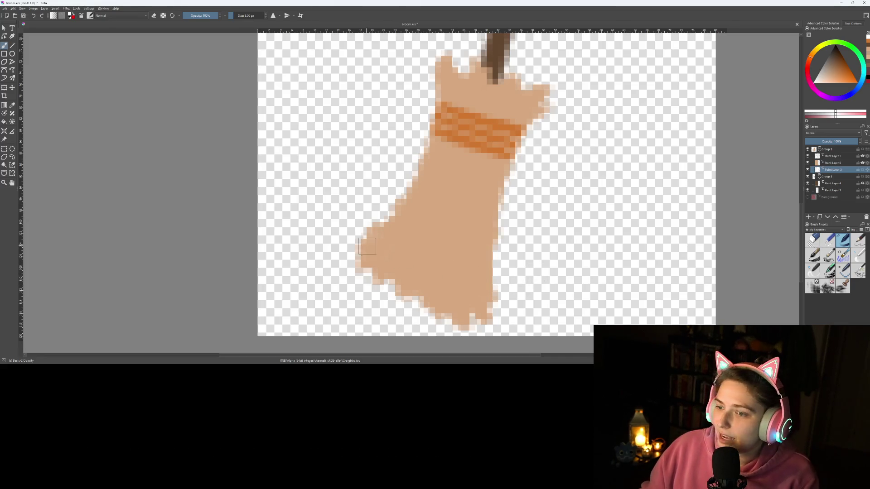
scroll(450, 252, "down", 5)
scroll(453, 253, "up", 6)
scroll(451, 267, "down", 1)
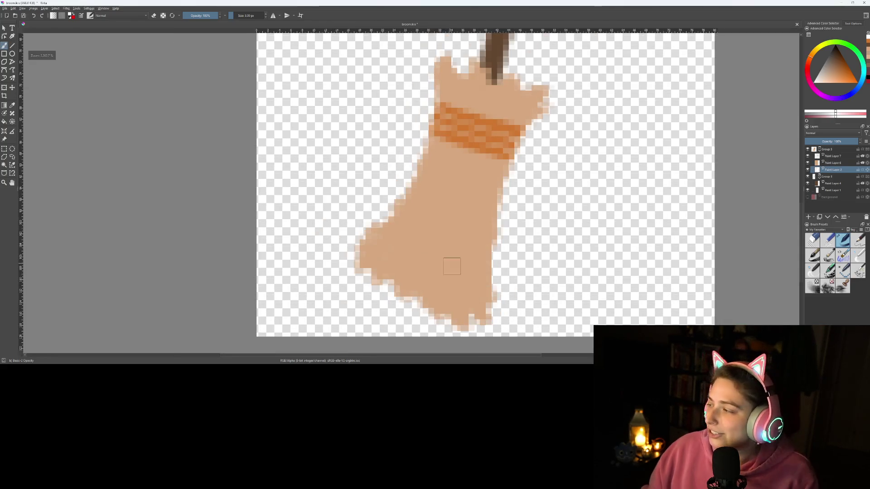
scroll(460, 255, "down", 5)
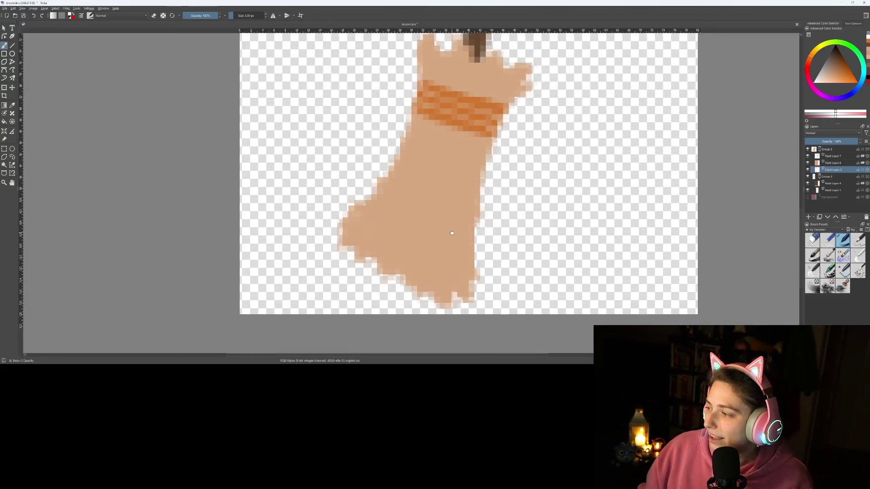
scroll(460, 260, "down", 1)
scroll(457, 267, "up", 2)
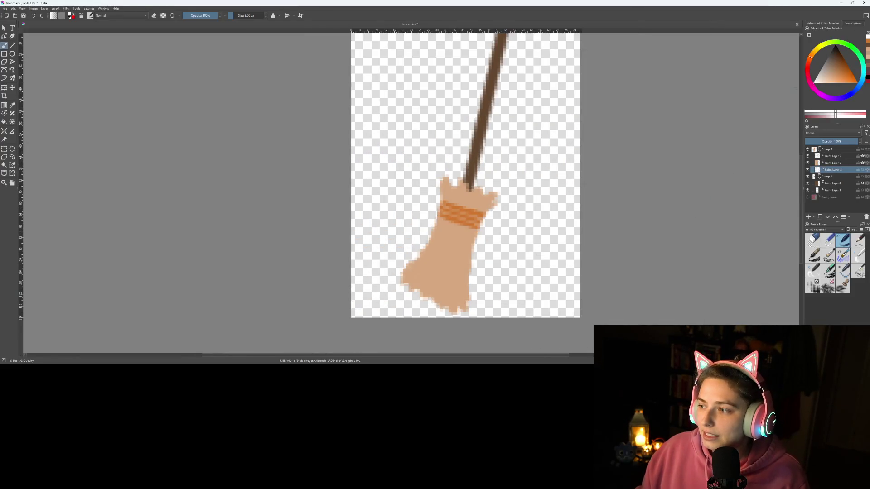
Combine Group 5 and Group 3 into a new Group 8
left_click(826, 150)
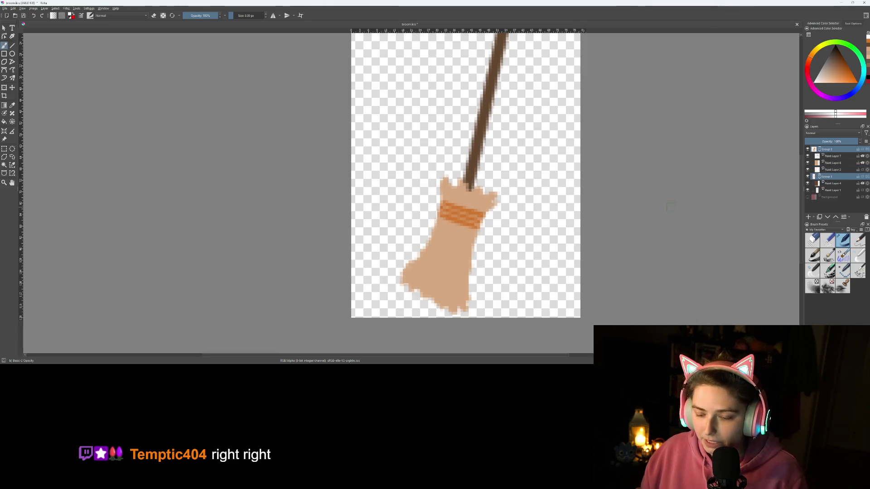
key("ctrl+g")
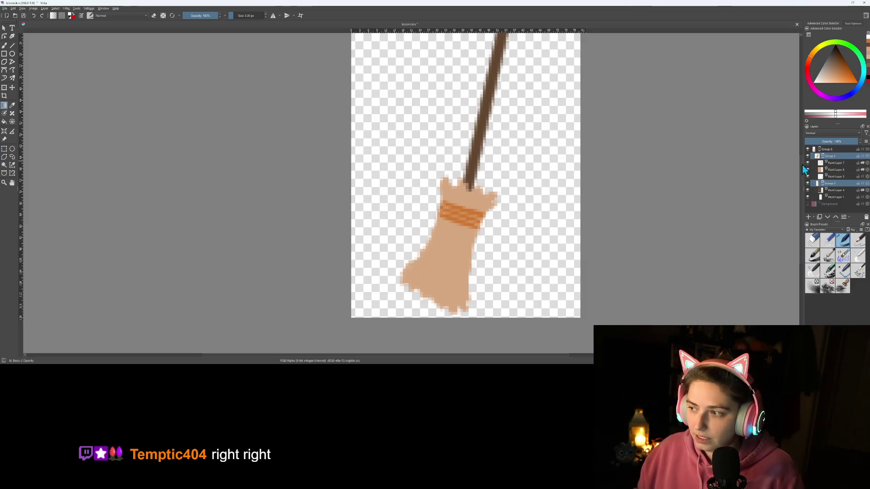
left_click(838, 151)
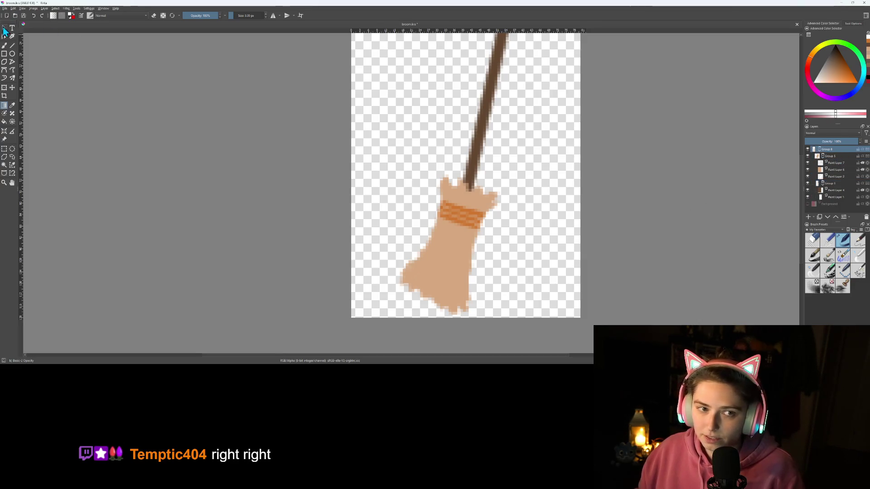
Nudge the whole broom up slightly, save broom.kra, and select Paint Layer 7
scroll(458, 244, "down", 1)
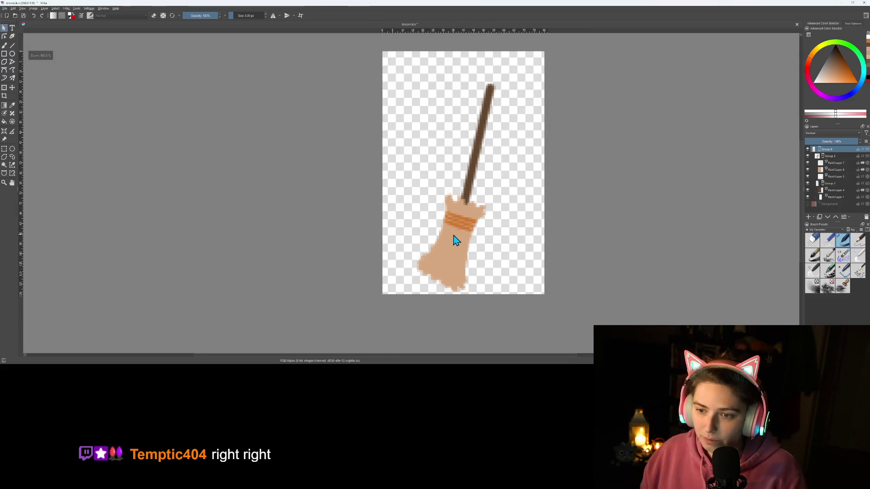
left_click_drag(459, 244, 457, 231)
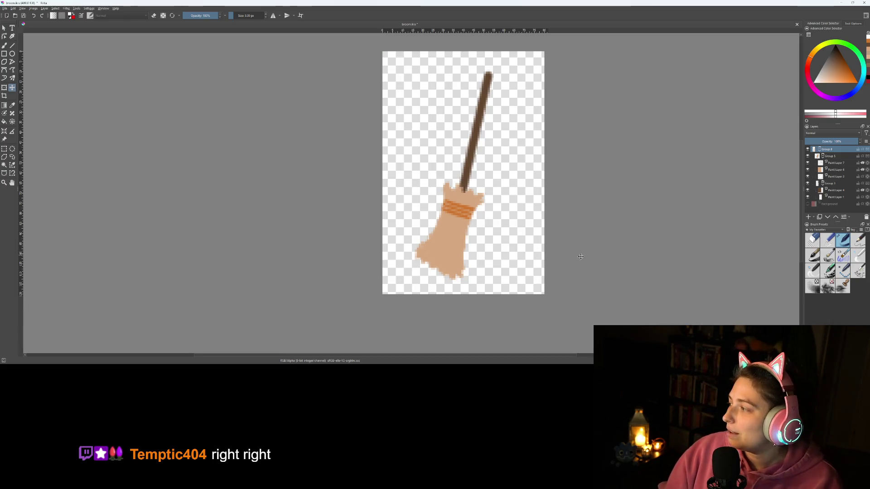
scroll(575, 255, "up", 1)
scroll(439, 195, "down", 2)
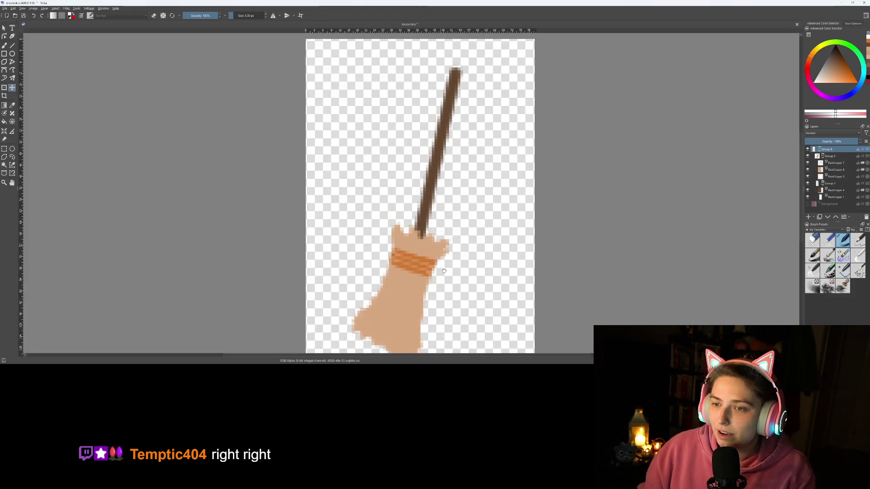
scroll(448, 241, "up", 1)
scroll(449, 241, "down", 1)
key("ctrl+s")
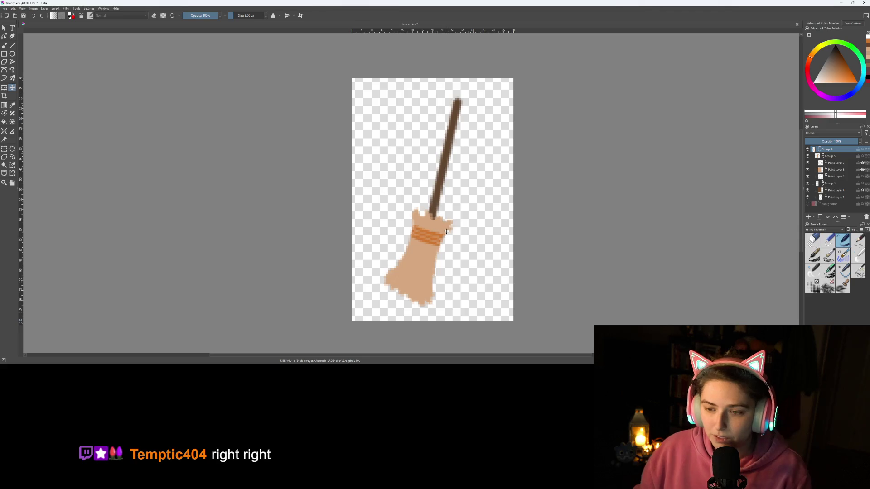
scroll(523, 294, "up", 1)
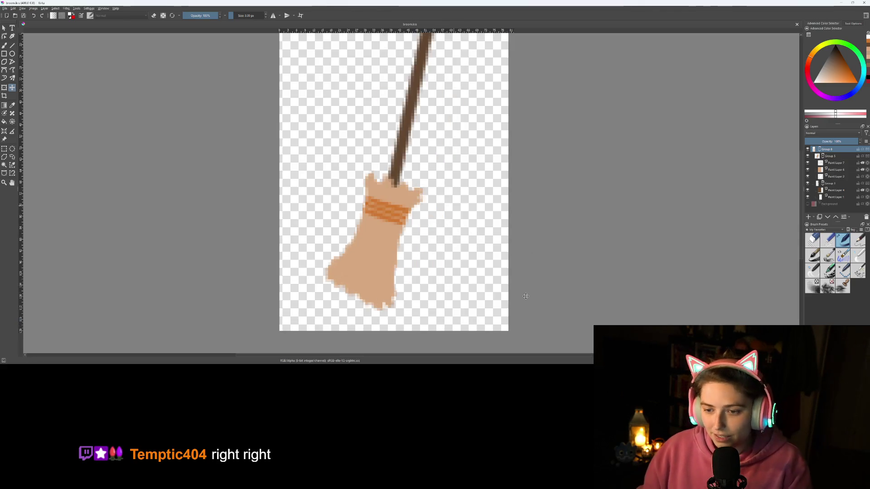
scroll(449, 280, "up", 1)
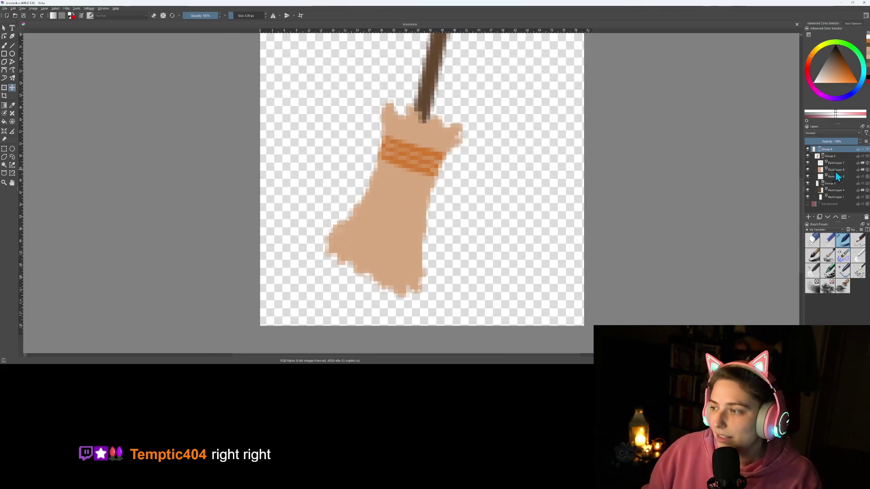
left_click(842, 163)
Add a new paint layer and set up a dark brown 2 px freehand brush
left_click(808, 219)
left_click(866, 50)
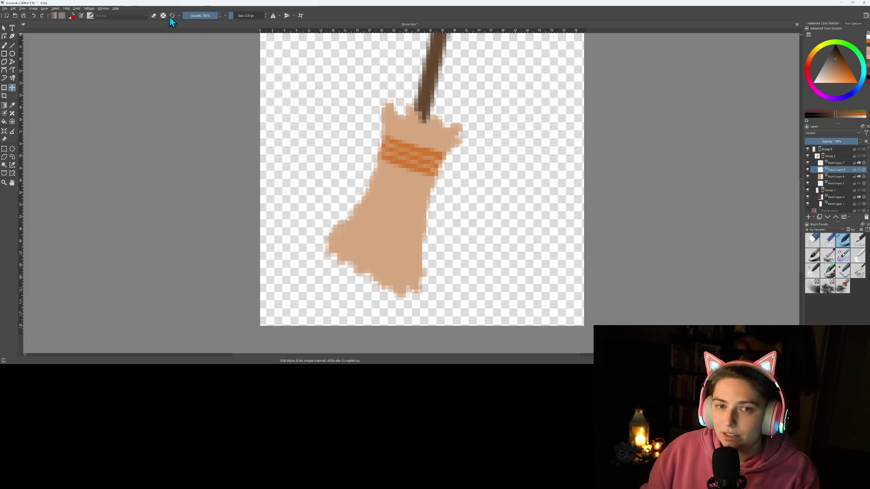
left_click(4, 45)
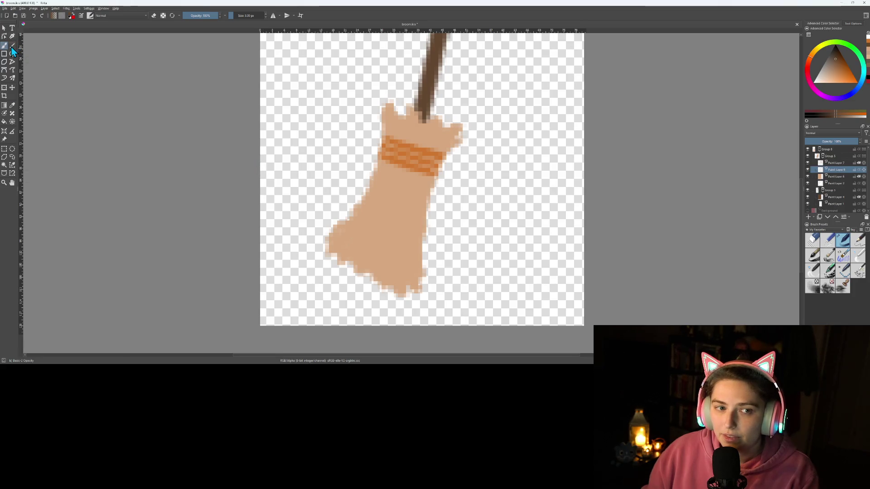
key("bracketleft")
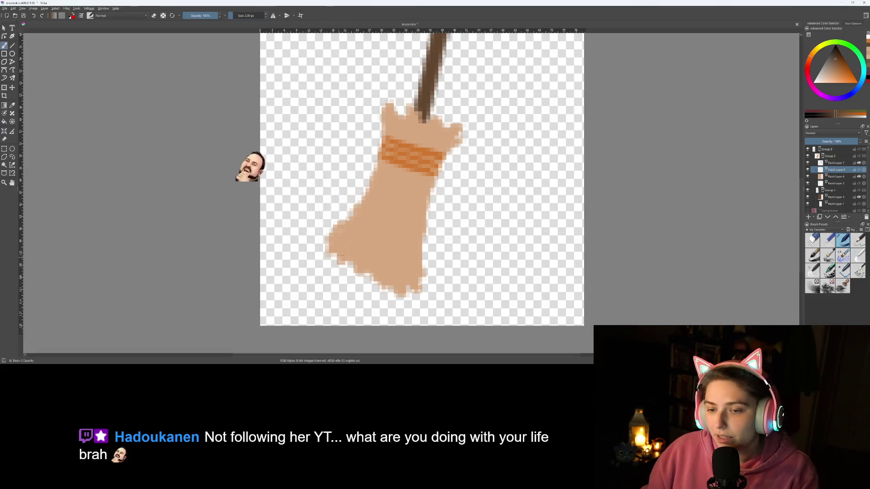
Draw dark brown bristle lines down the broom head, redoing one stroke
mouse_move(333, 249)
left_mouse_down()
mouse_move(359, 227)
mouse_move(393, 171)
mouse_move(397, 111)
mouse_move(408, 147)
mouse_move(373, 272)
mouse_move(376, 217)
mouse_move(423, 118)
left_mouse_up()
key("ctrl+z")
mouse_move(370, 273)
left_mouse_down()
mouse_move(448, 122)
mouse_move(394, 284)
left_mouse_up()
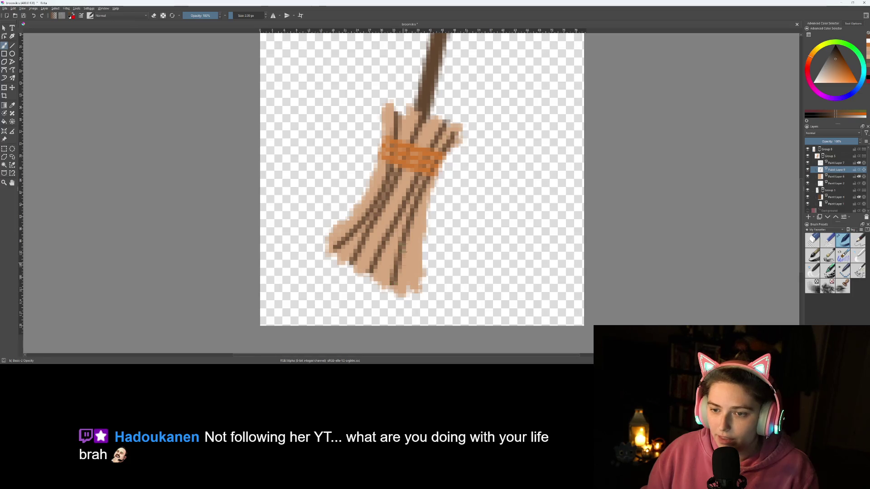
left_click_drag(432, 122, 366, 280)
left_click_drag(413, 292, 428, 182)
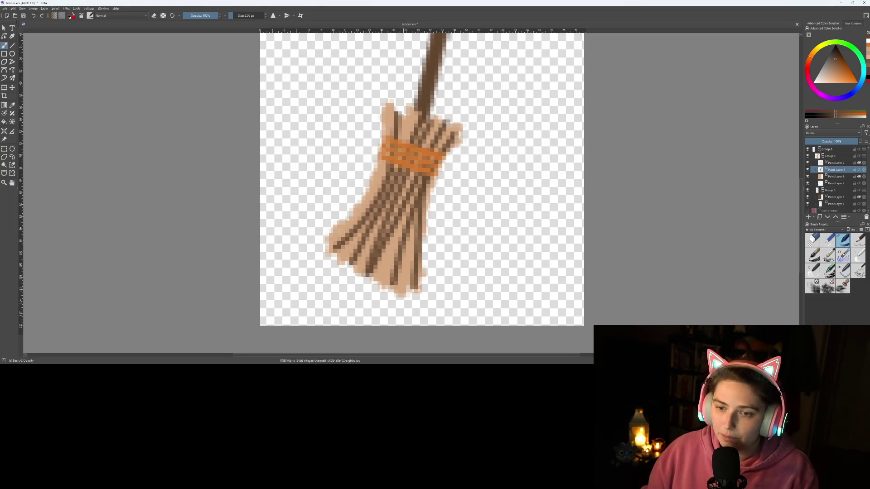
mouse_move(334, 236)
left_mouse_down()
mouse_move(379, 163)
mouse_move(396, 110)
left_mouse_up()
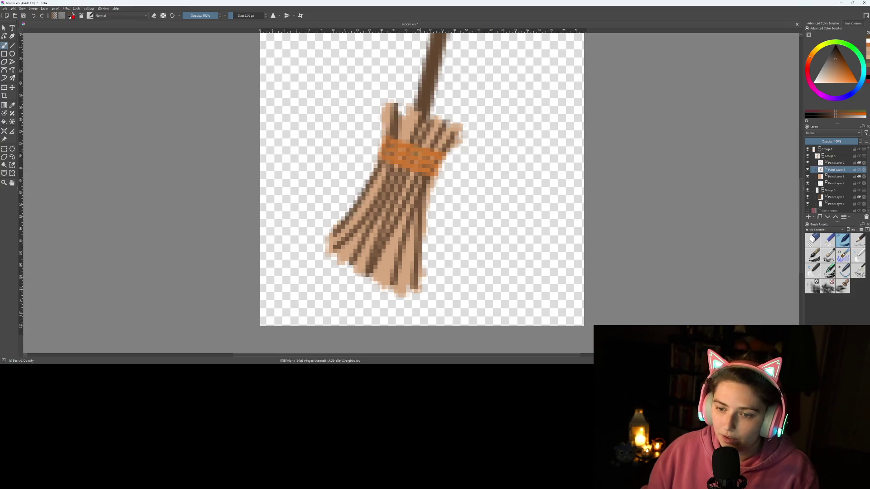
Lower the bristle line layer's opacity to about 47%
left_click(829, 142)
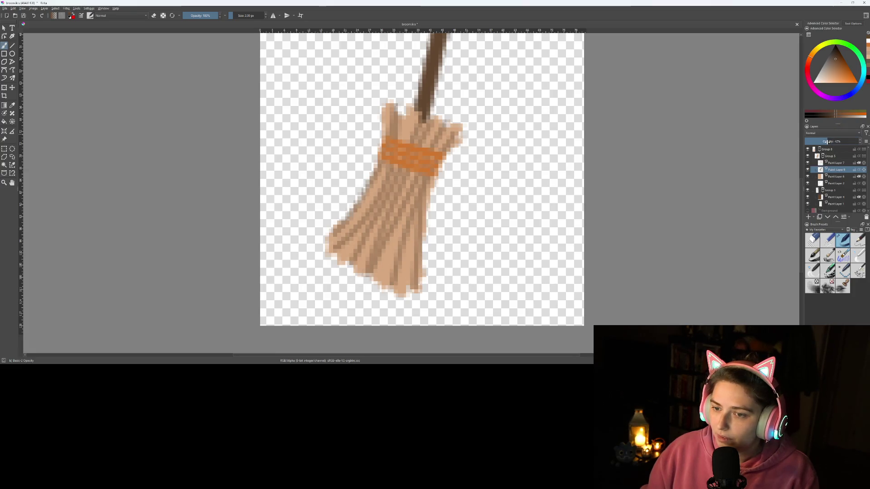
scroll(454, 240, "down", 4)
scroll(455, 240, "up", 2)
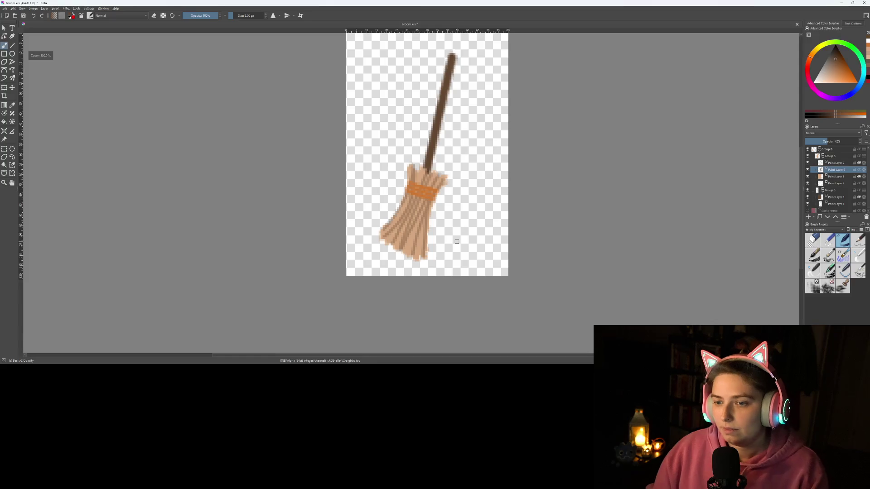
scroll(454, 240, "up", 2)
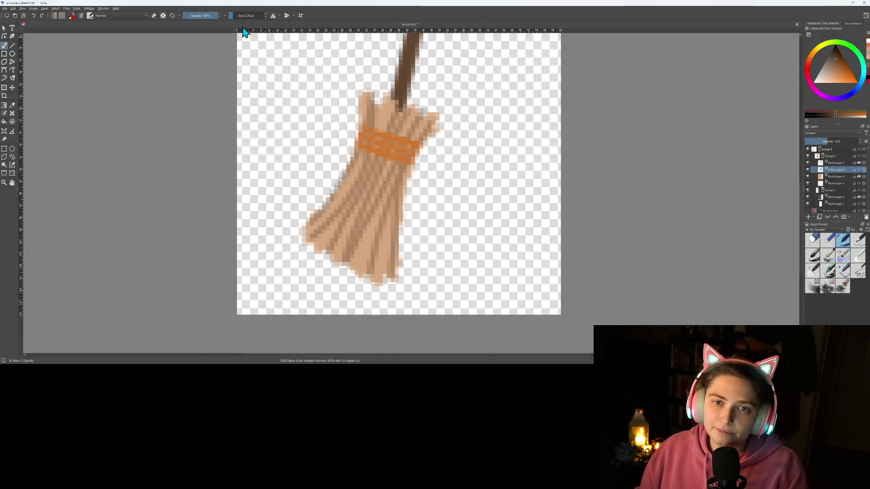
key("f")
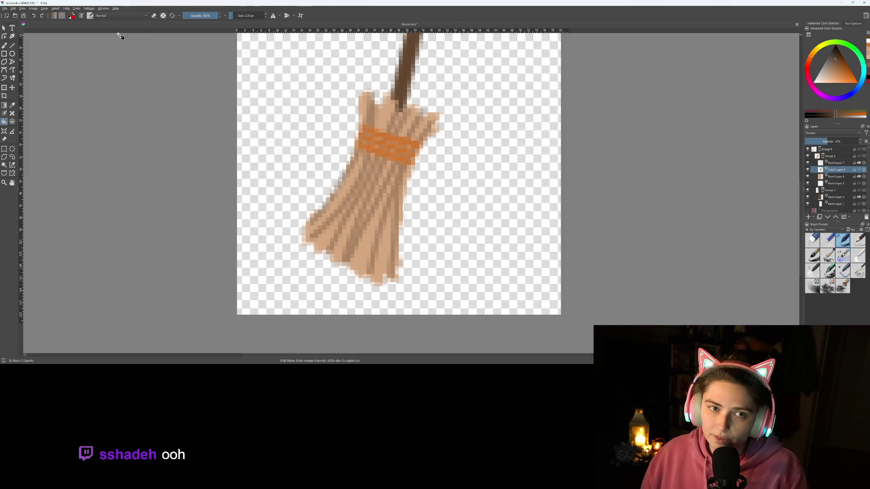
left_click(65, 9)
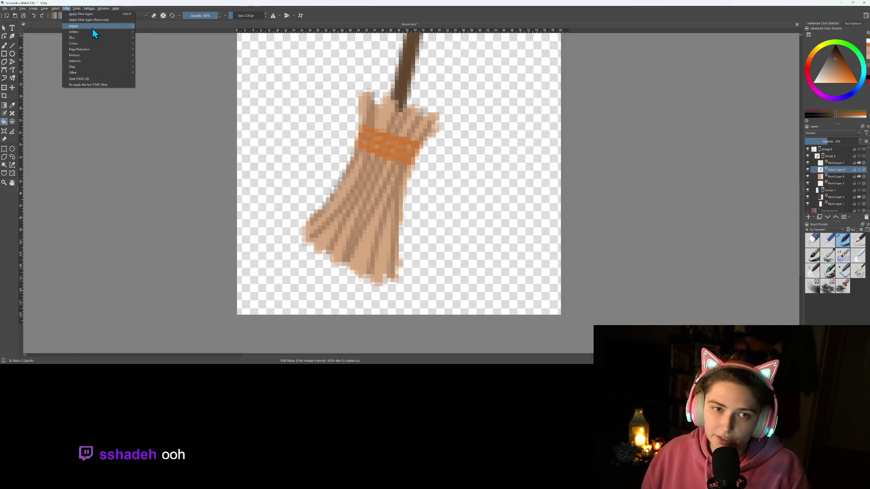
Raise the bristle lines' lightness and saturation with HSV Adjustment
mouse_move(92, 29)
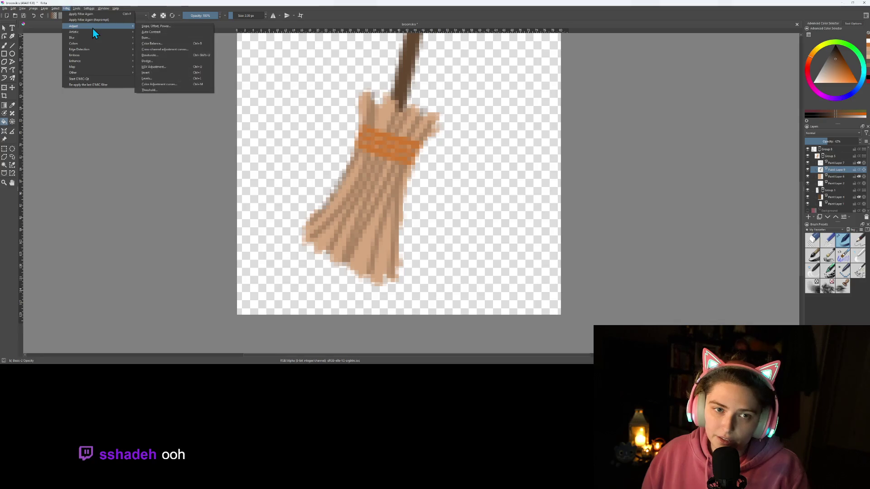
left_click(159, 68)
left_click_drag(605, 205, 615, 210)
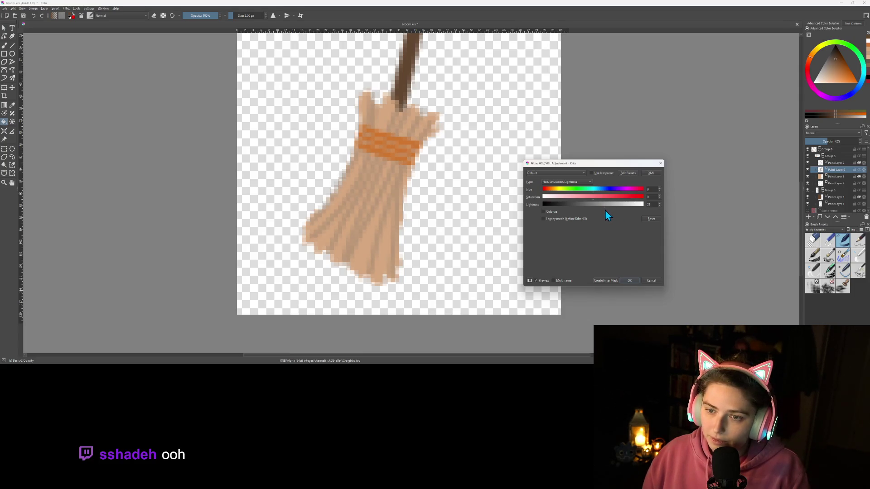
left_click_drag(602, 211, 602, 212)
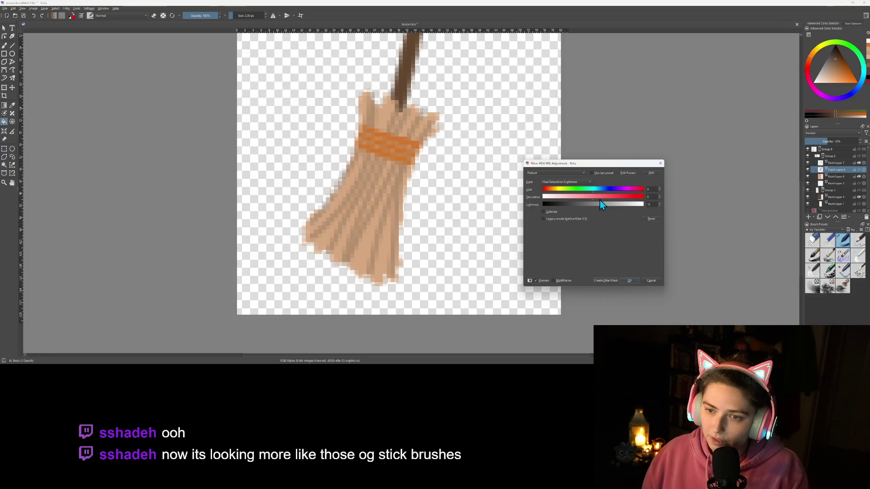
left_click_drag(603, 199, 606, 203)
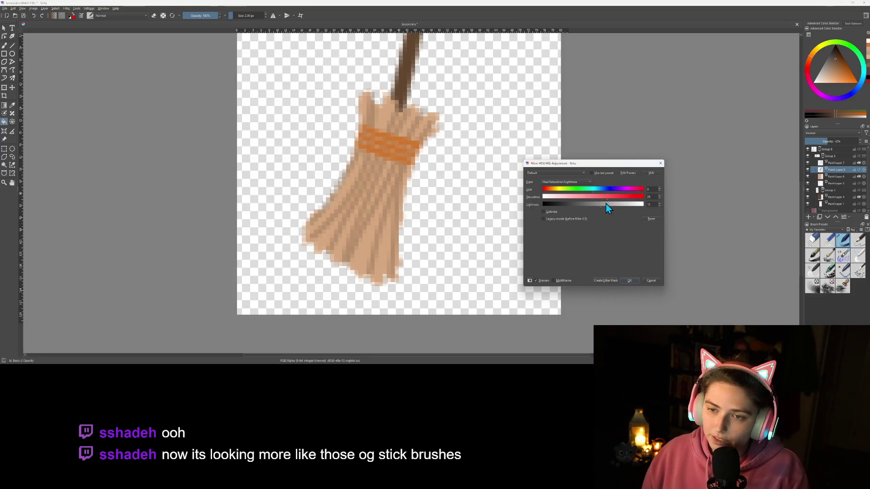
left_click(633, 281)
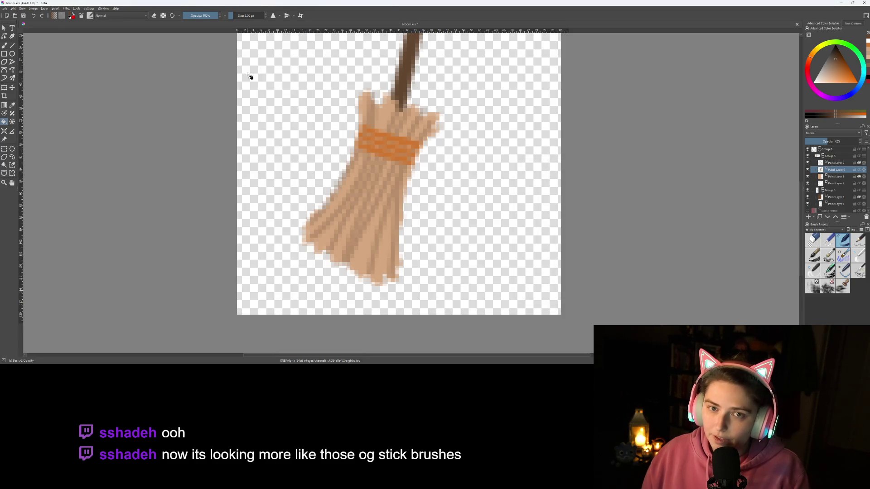
Soften the bristle lines with a Blur filter of radius 1
left_click(69, 9)
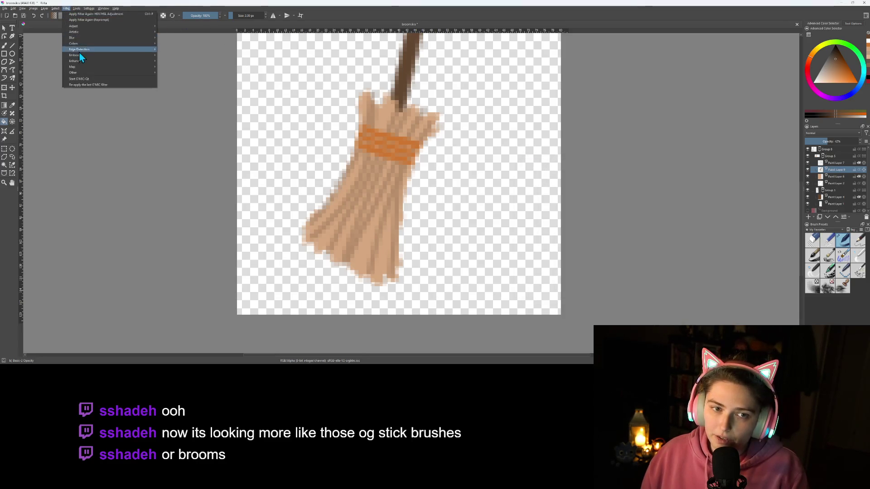
mouse_move(79, 55)
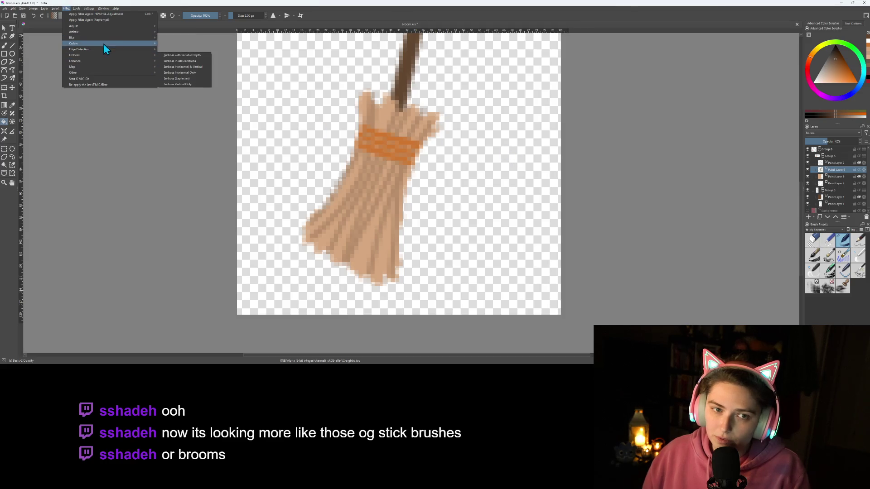
mouse_move(134, 38)
left_click(172, 38)
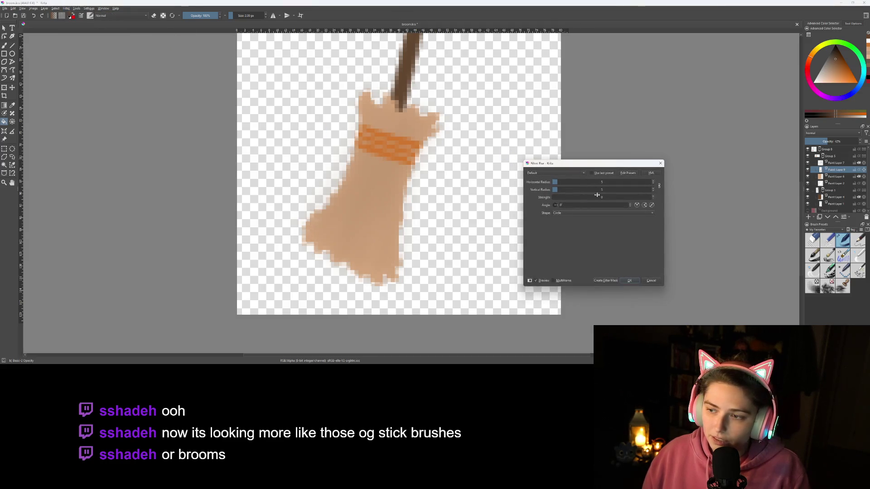
left_click_drag(558, 182, 551, 182)
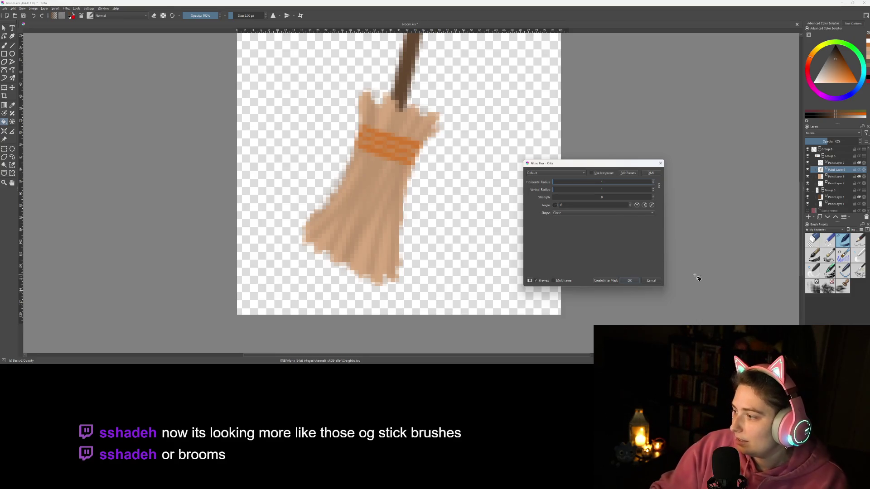
left_click(629, 280)
scroll(598, 269, "down", 5)
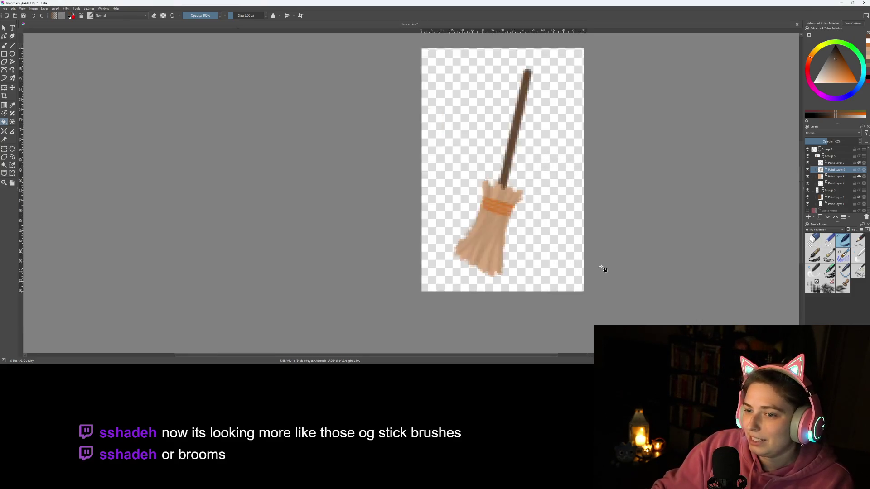
Save broom.kra and add an empty Paint Layer 10 above the collapsed Group 8
scroll(567, 265, "down", 1)
scroll(566, 265, "up", 4)
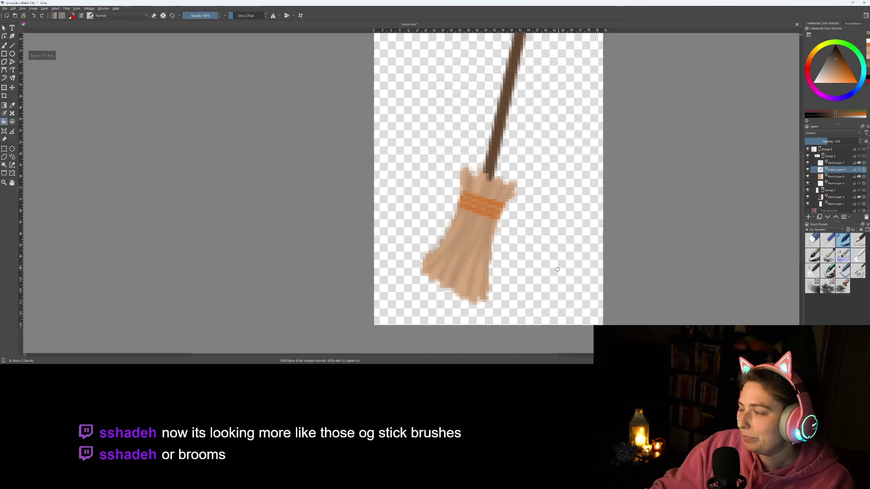
scroll(546, 294, "down", 2)
scroll(545, 295, "up", 1)
scroll(553, 257, "down", 1)
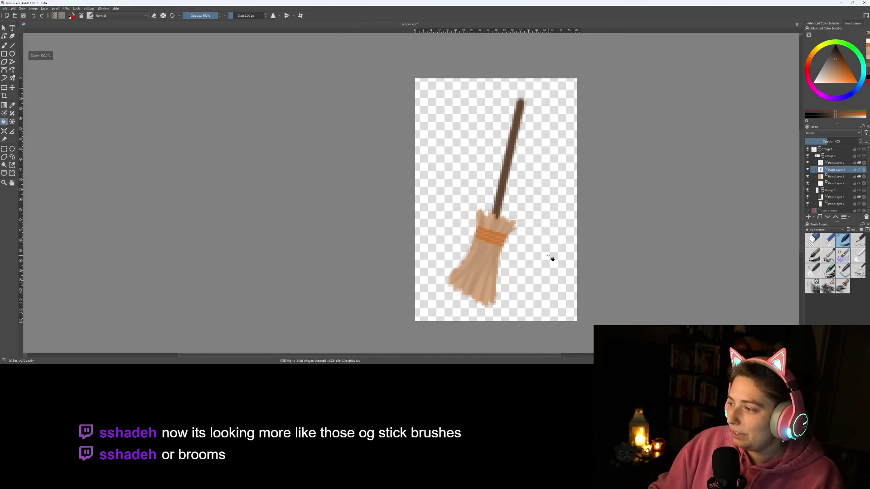
left_click_drag(551, 259, 527, 259)
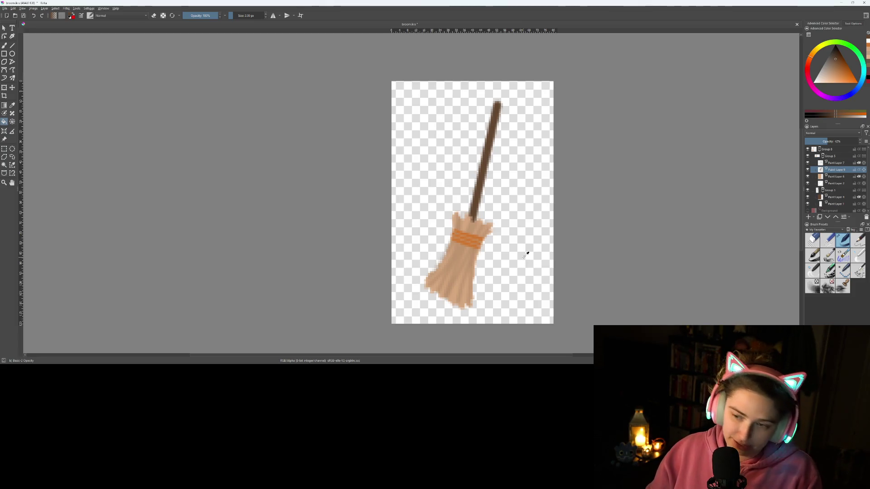
key("ctrl+s")
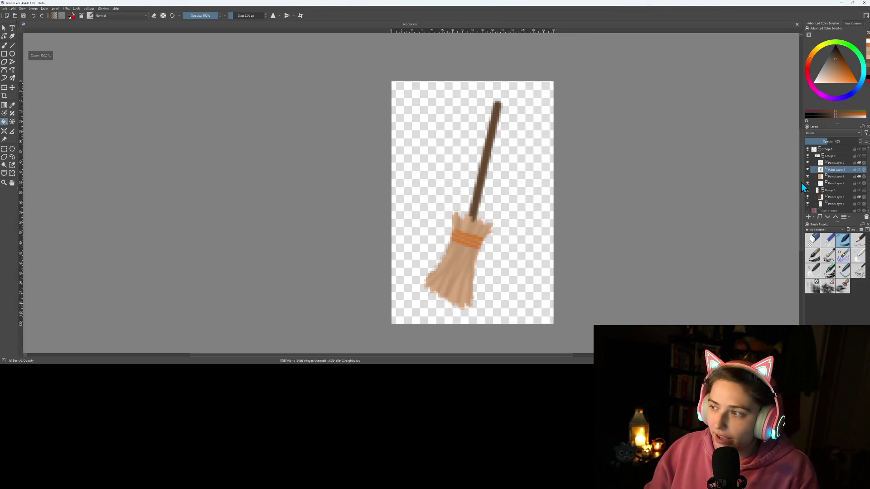
left_click(820, 150)
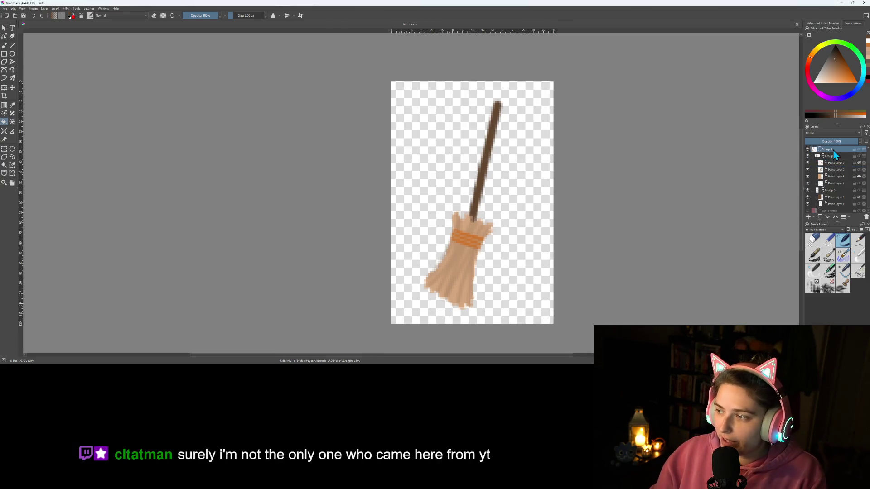
left_click(809, 217)
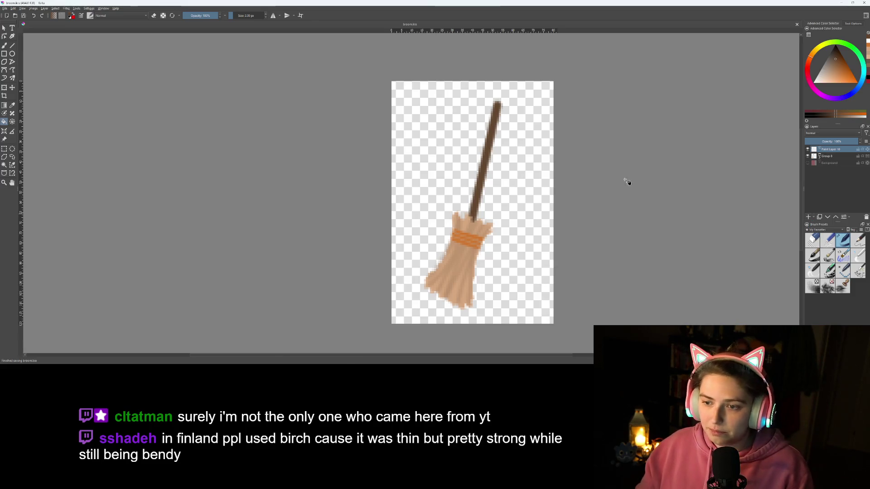
Export the broom as a PNG image named broom into the multiplayer_cozy folder
left_click(6, 8)
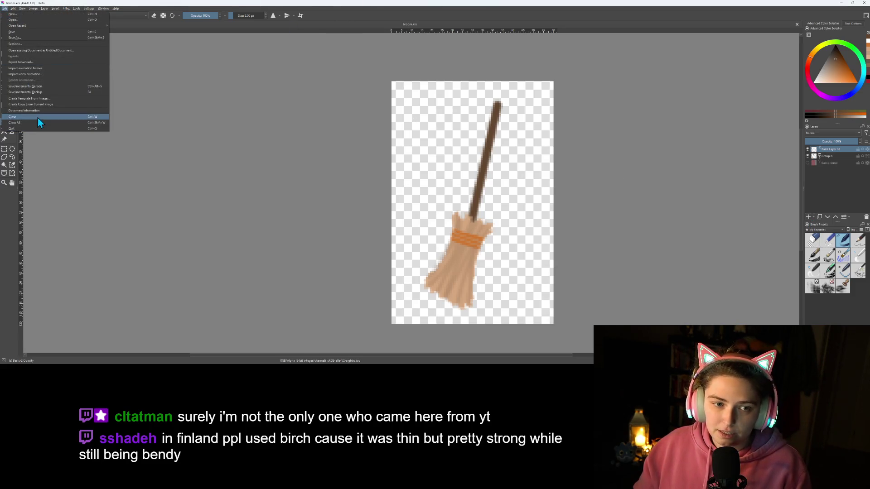
left_click(28, 57)
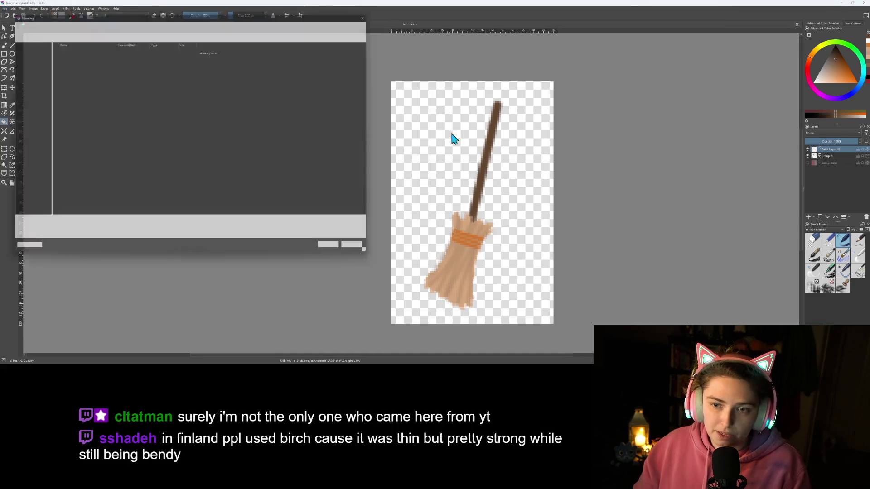
left_click(223, 233)
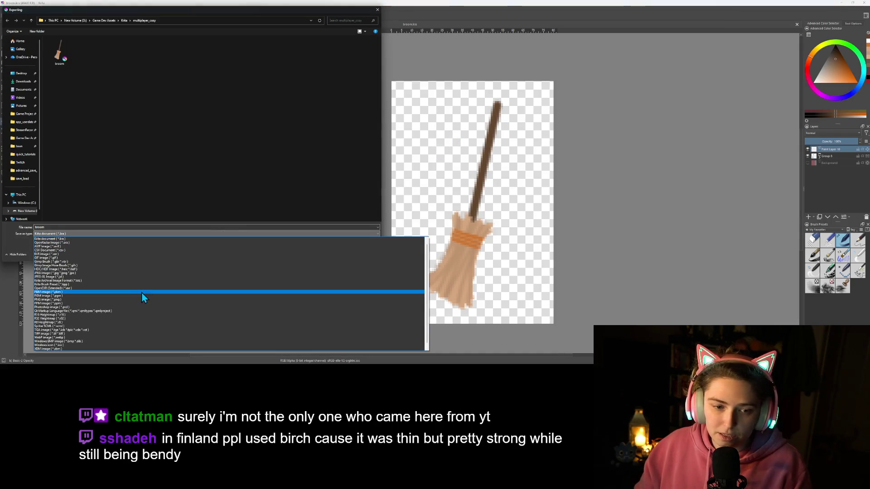
left_click(68, 300)
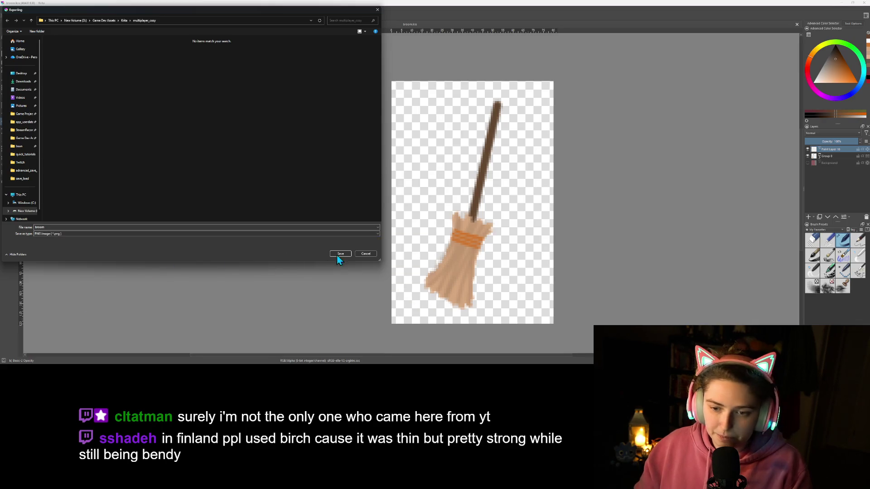
left_click(337, 254)
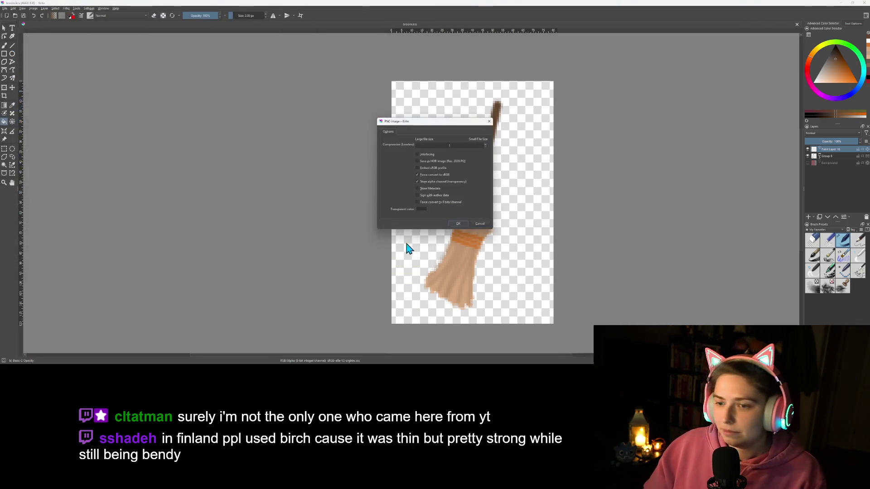
left_click(458, 223)
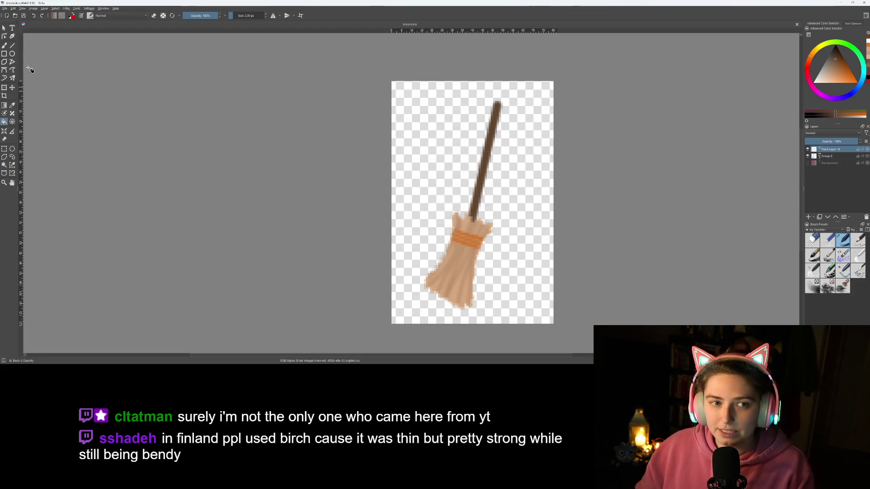
left_click(4, 29)
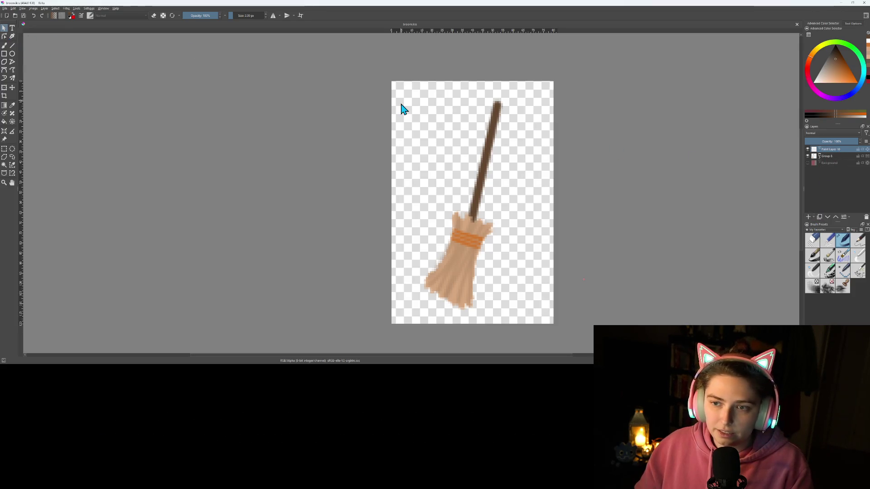
key("f")
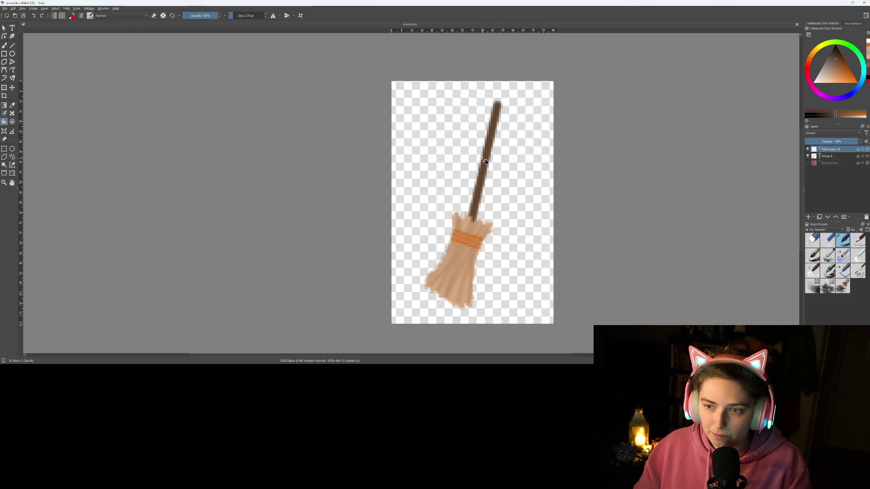
left_click(483, 162)
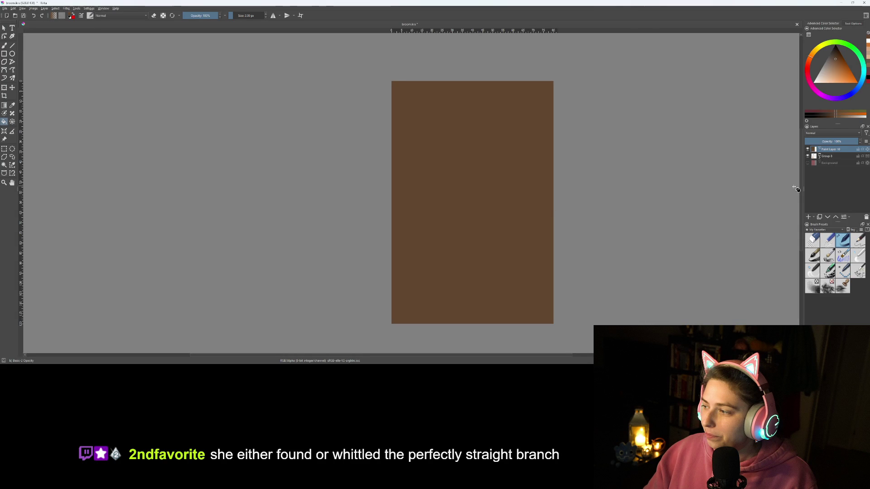
key("e")
left_click(548, 233)
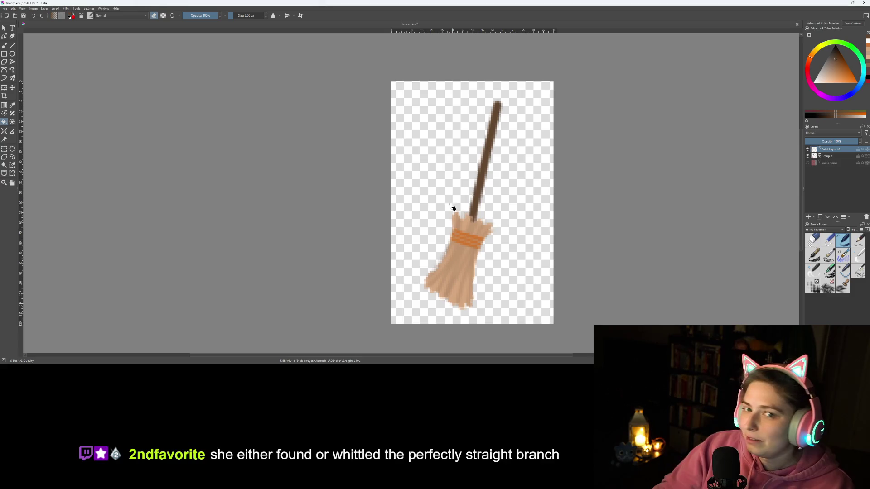
left_click(4, 54)
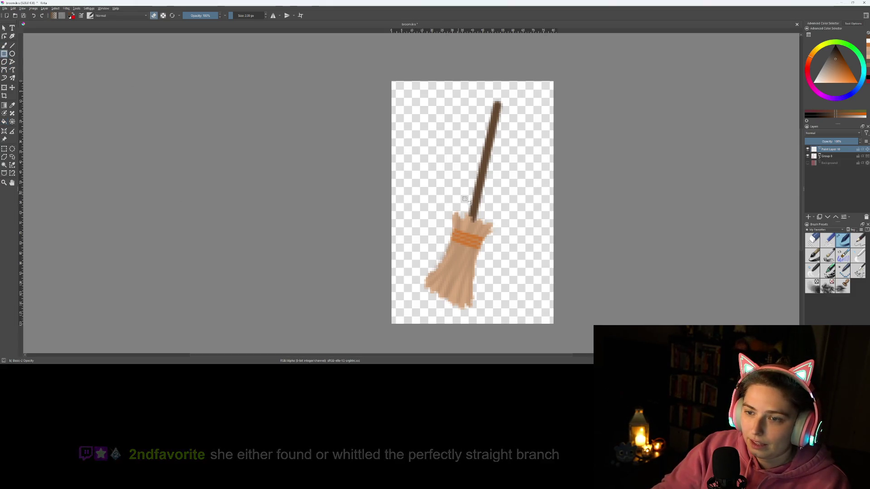
key("e")
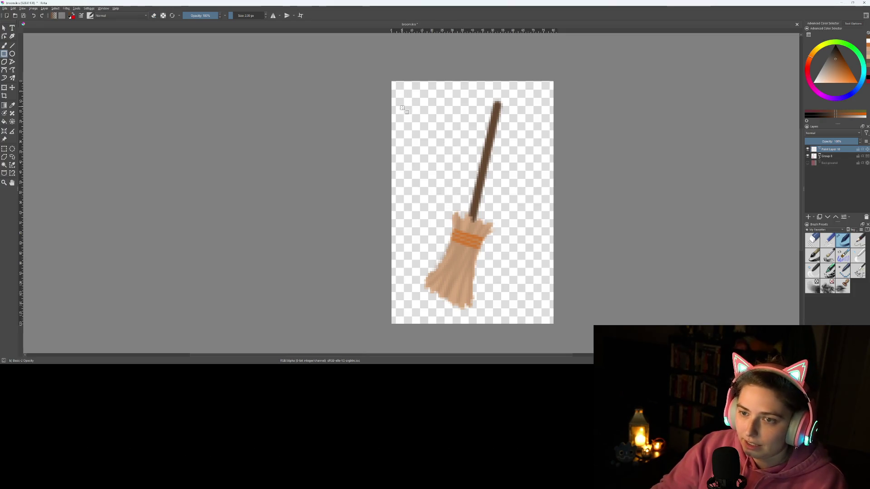
Turn on horizontal and vertical mirror mode and set the brush size to 3 px
left_click(273, 16)
left_click(287, 16)
scroll(389, 90, "up", 1)
mouse_move(388, 89)
left_mouse_down()
mouse_move(329, 105)
mouse_move(290, 72)
left_mouse_up()
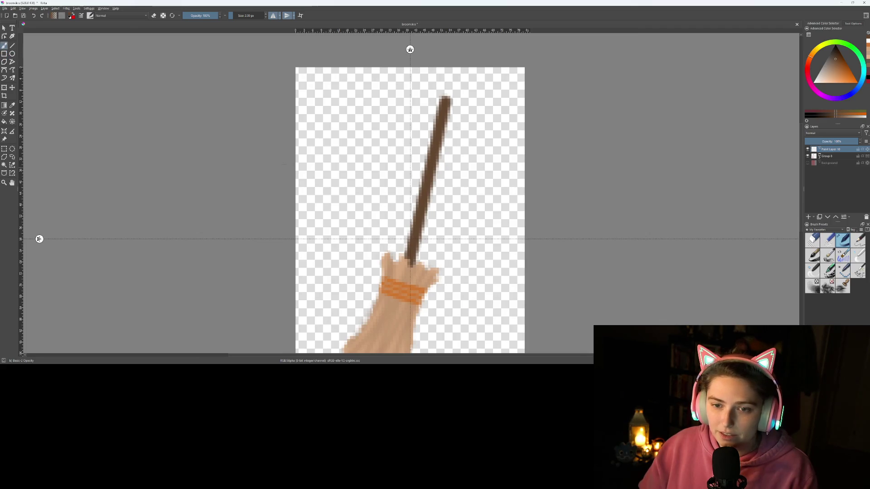
left_click(266, 14)
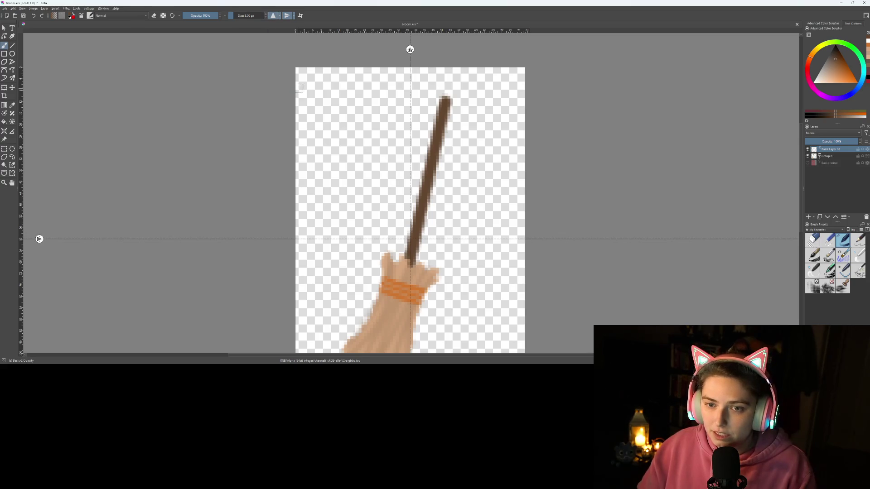
Paint the mirrored wavy frame edges with curled corners, then turn both mirror modes off
mouse_move(303, 80)
left_mouse_down()
mouse_move(314, 99)
mouse_move(302, 239)
left_mouse_up()
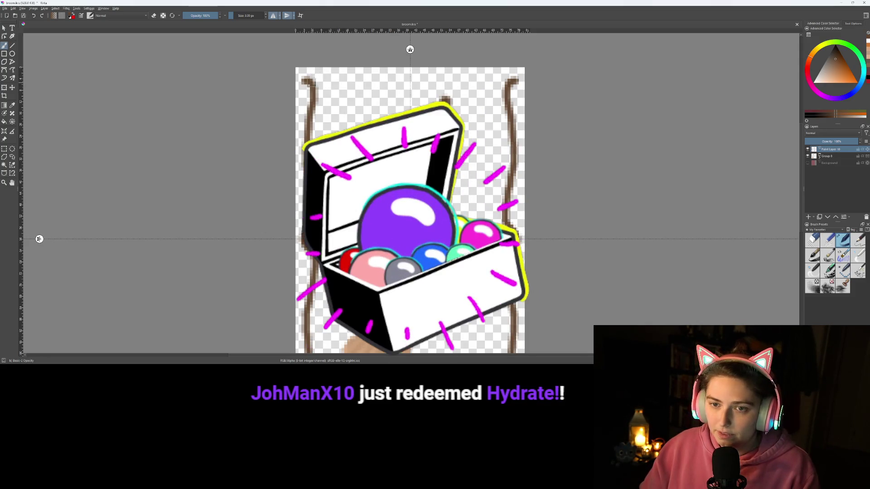
left_click_drag(312, 83, 411, 77)
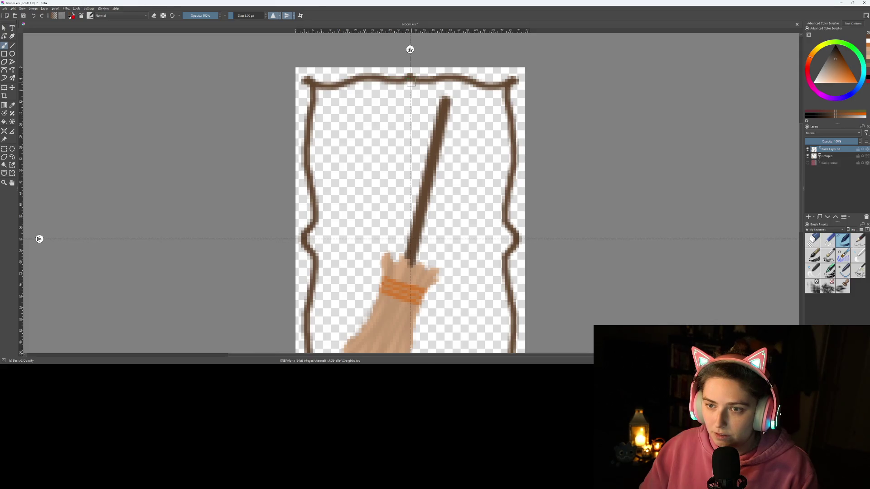
scroll(388, 128, "down", 2)
scroll(346, 190, "up", 5)
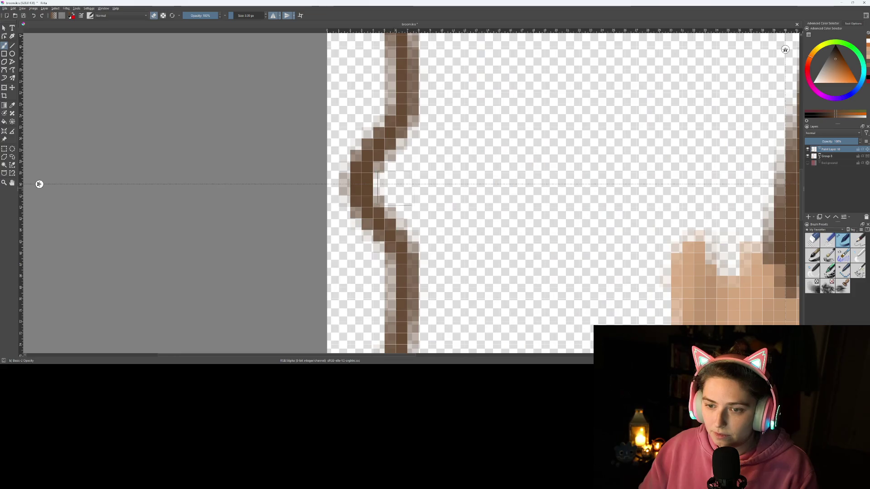
scroll(393, 186, "down", 5)
scroll(443, 185, "up", 5)
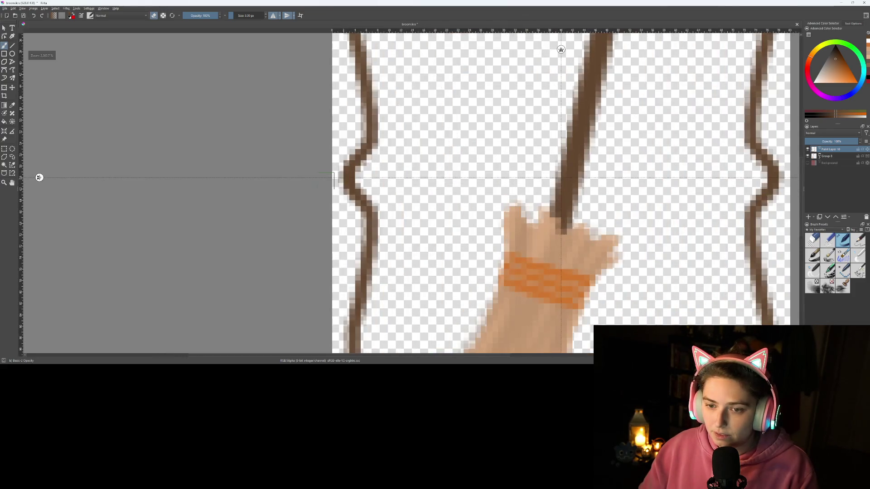
scroll(340, 174, "down", 4)
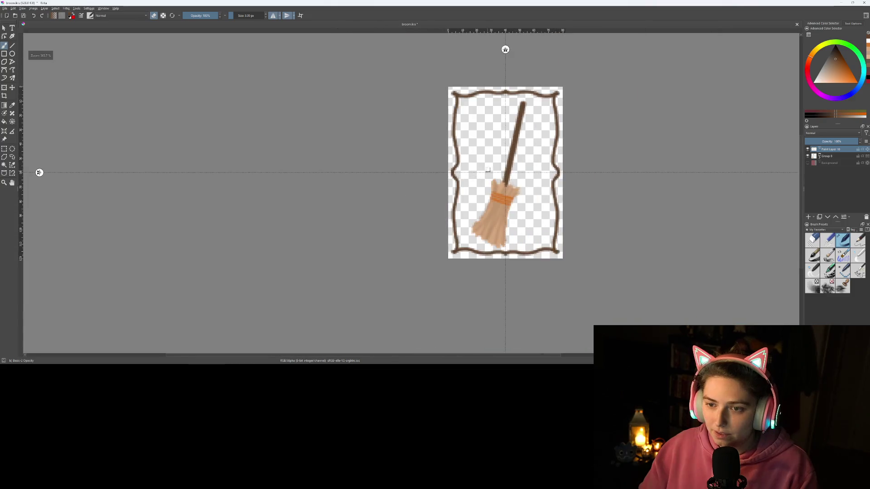
scroll(539, 114, "up", 10)
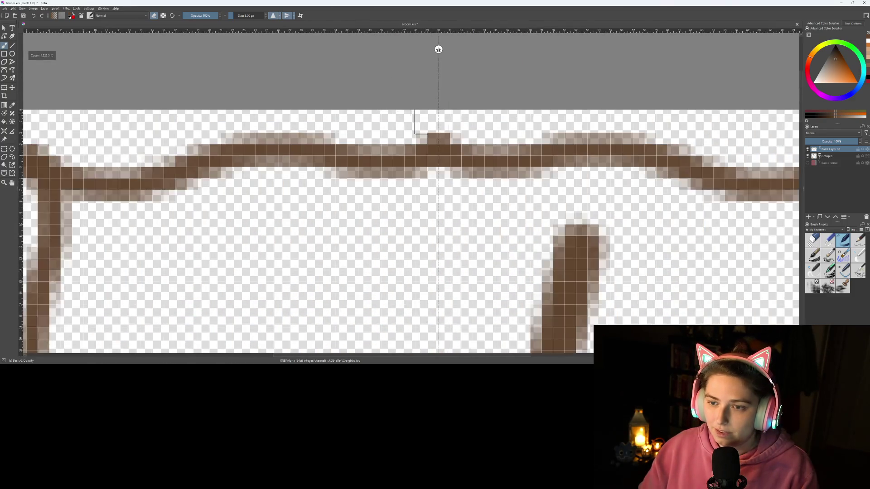
scroll(443, 122, "down", 9)
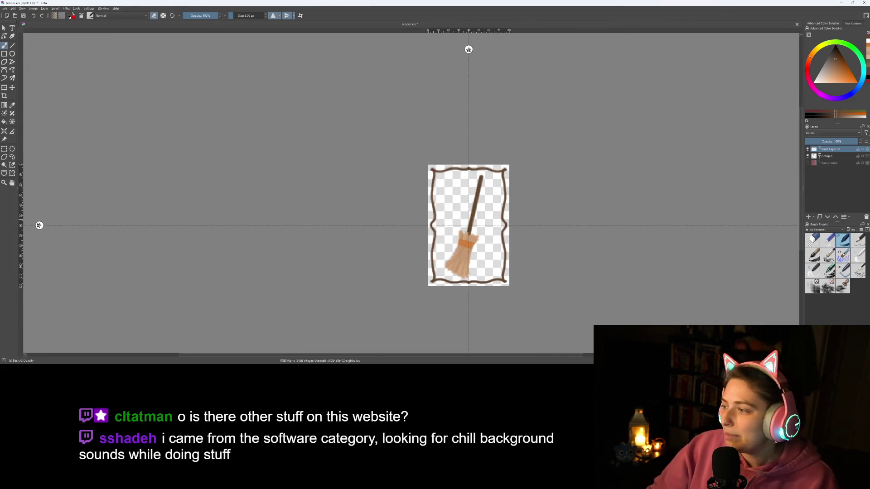
scroll(464, 167, "up", 2)
scroll(464, 167, "up", 1)
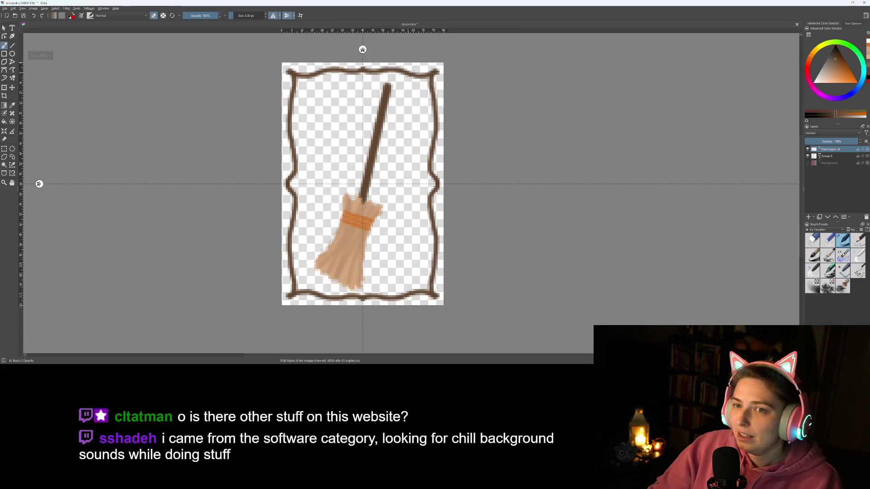
left_click(286, 17)
left_click(274, 16)
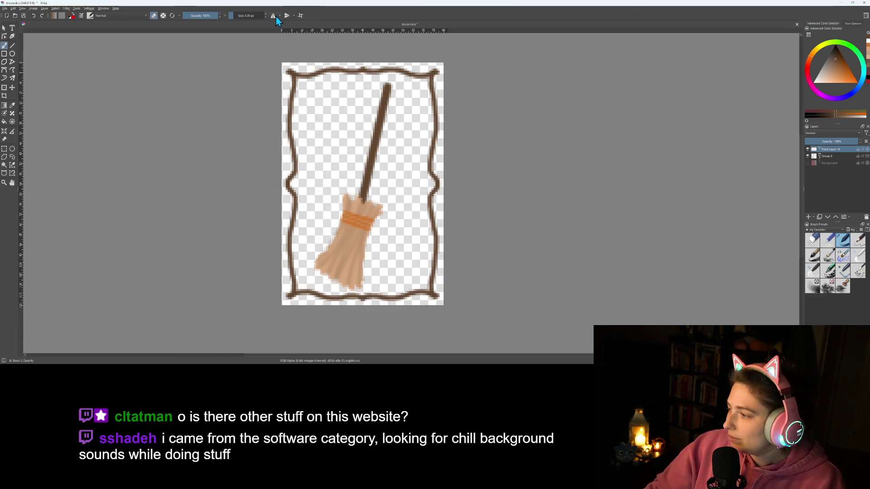
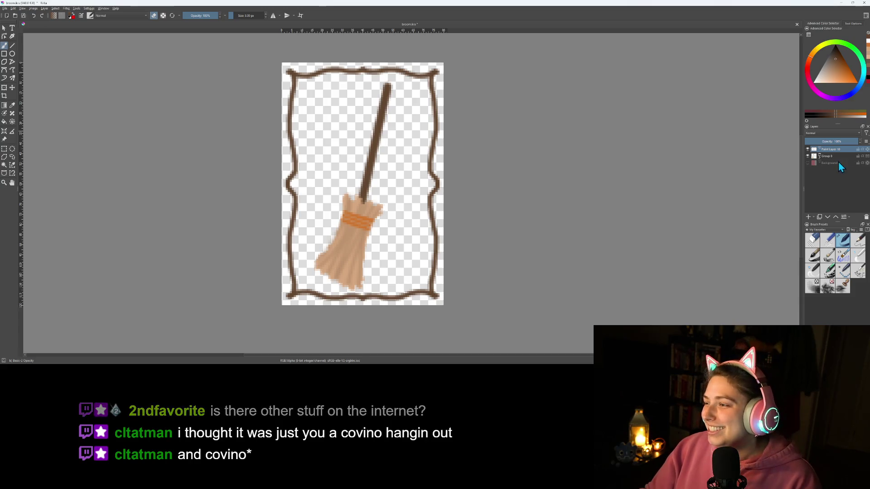
Rename the border layer to 'frame' and export it alone as frame.png
double_click(830, 149)
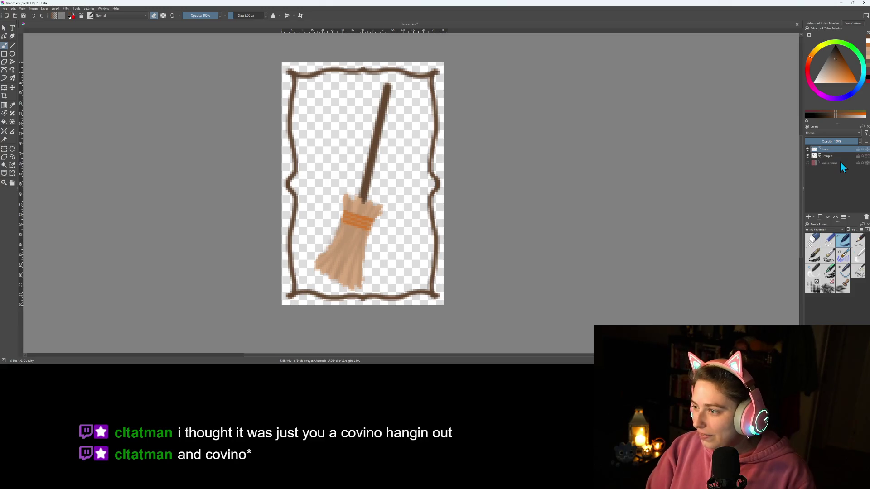
left_click(807, 156)
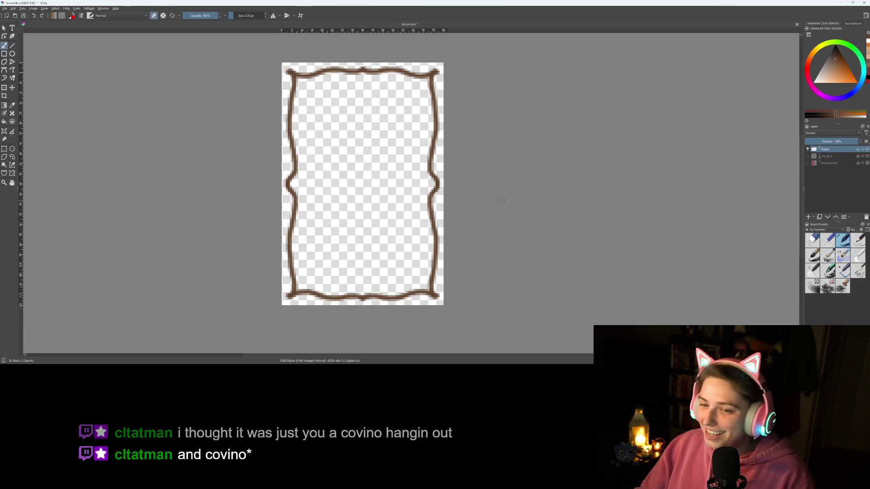
left_click(4, 9)
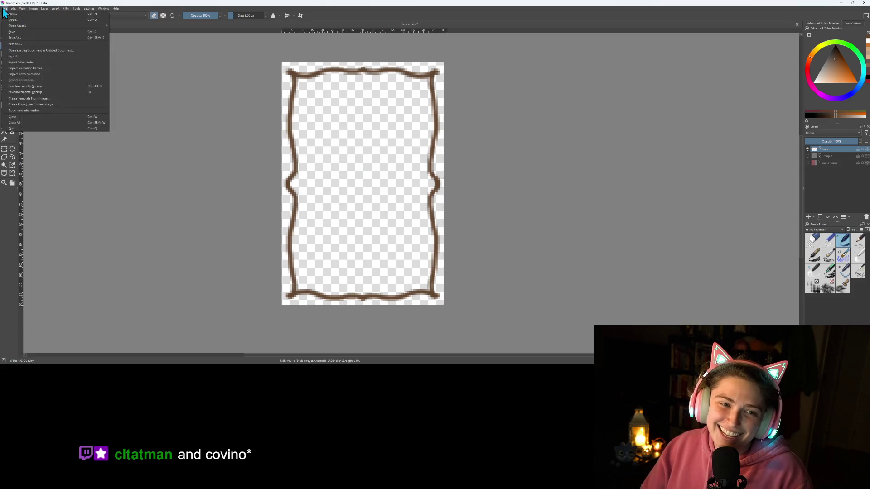
left_click(18, 58)
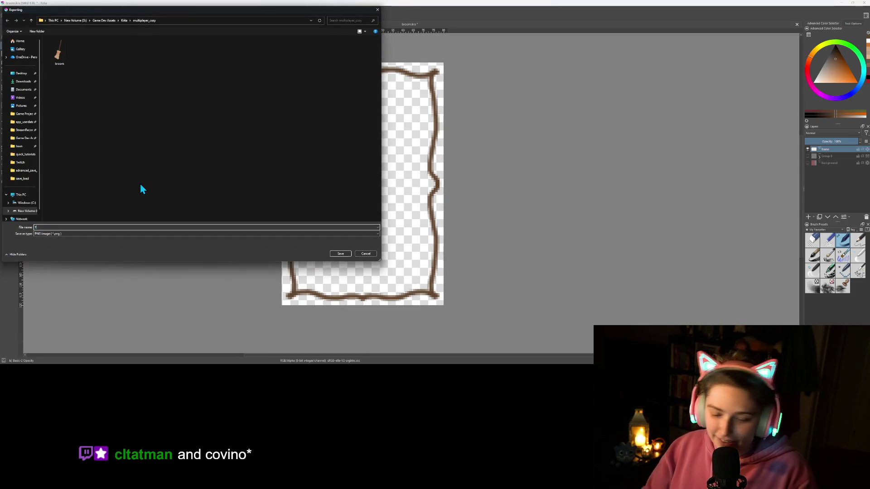
key("Return")
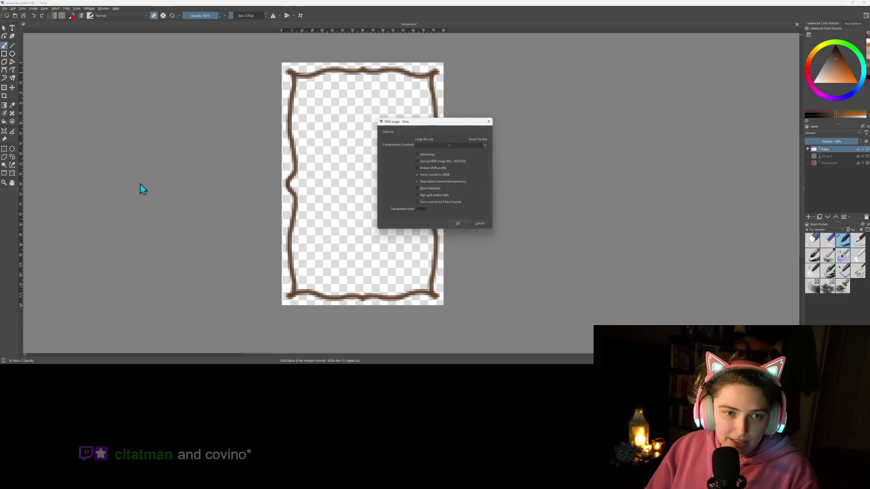
left_click(458, 223)
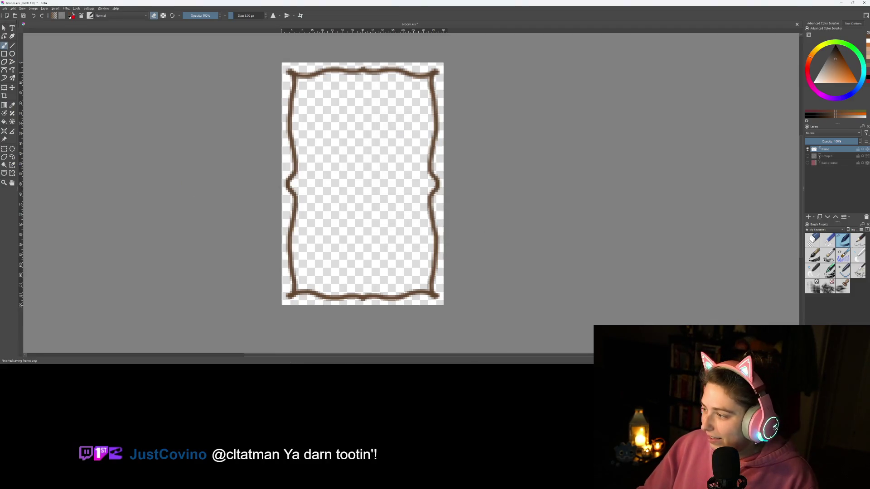
Show the broom group, hide the frame layer, save the document and minimize Krita
left_click(809, 156)
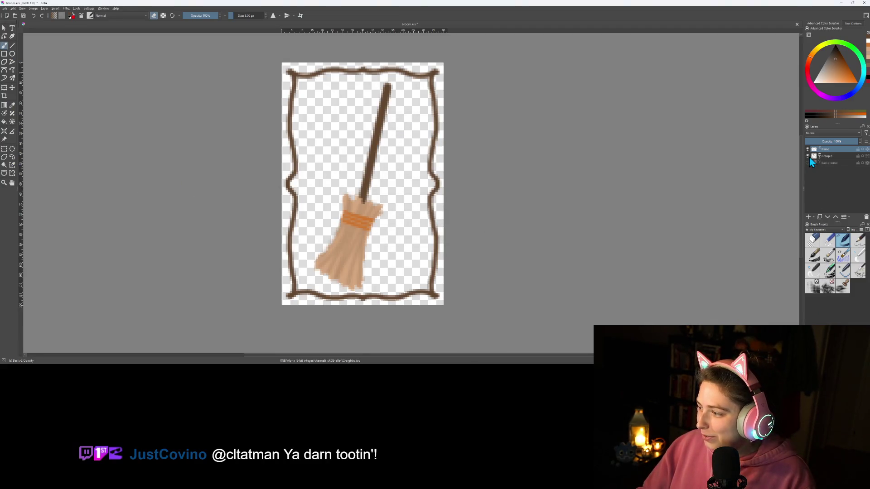
left_click(809, 150)
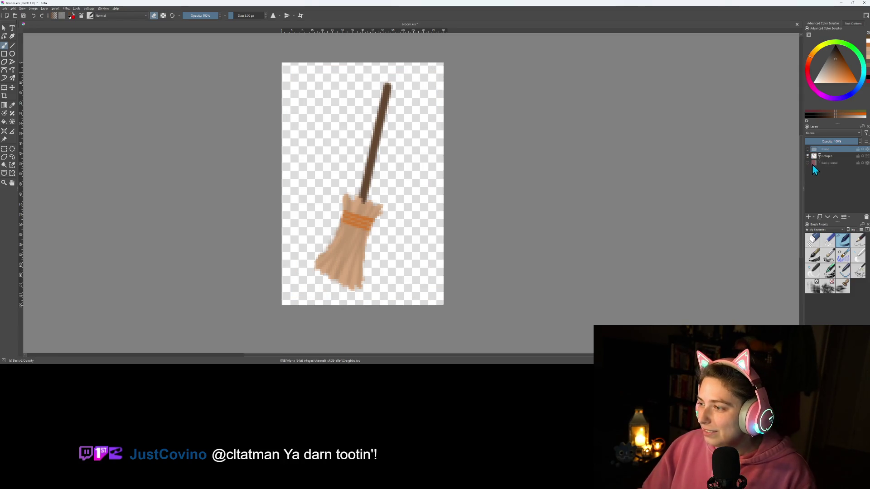
key("ctrl+s")
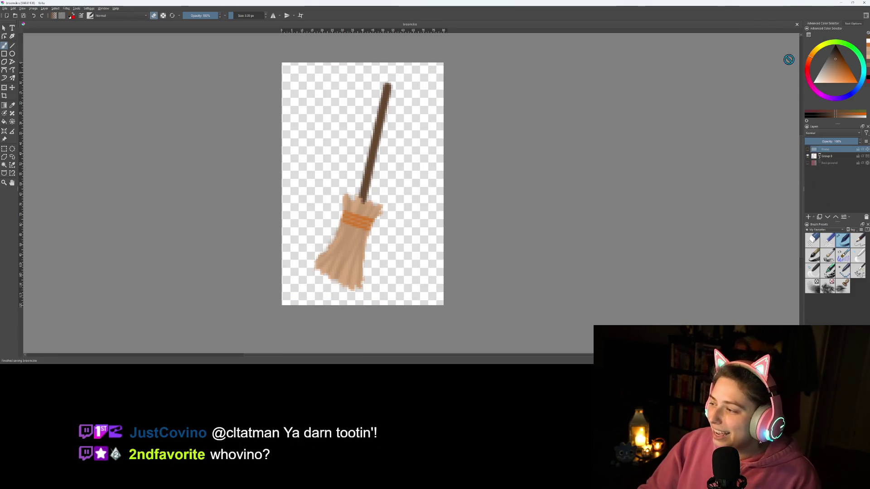
left_click(838, 3)
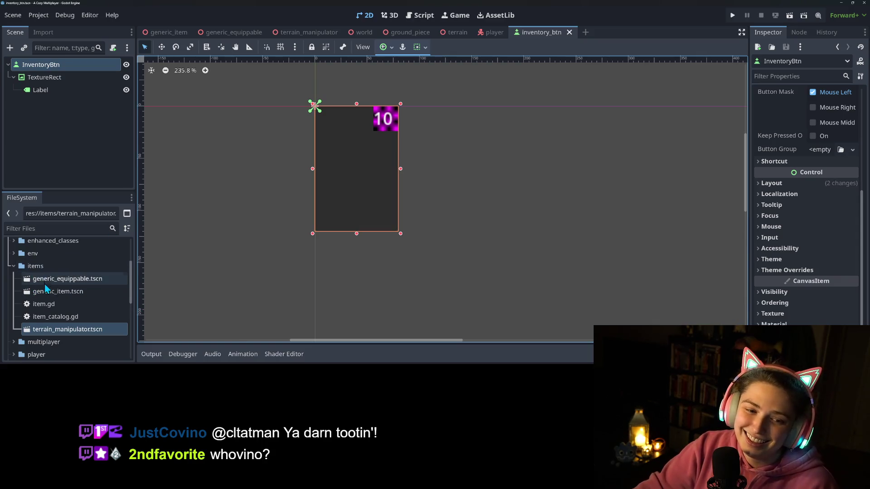
Expand the ui folder and create a new folder named 'items' inside it
scroll(44, 290, "up", 1)
scroll(46, 299, "down", 3)
scroll(48, 299, "down", 3)
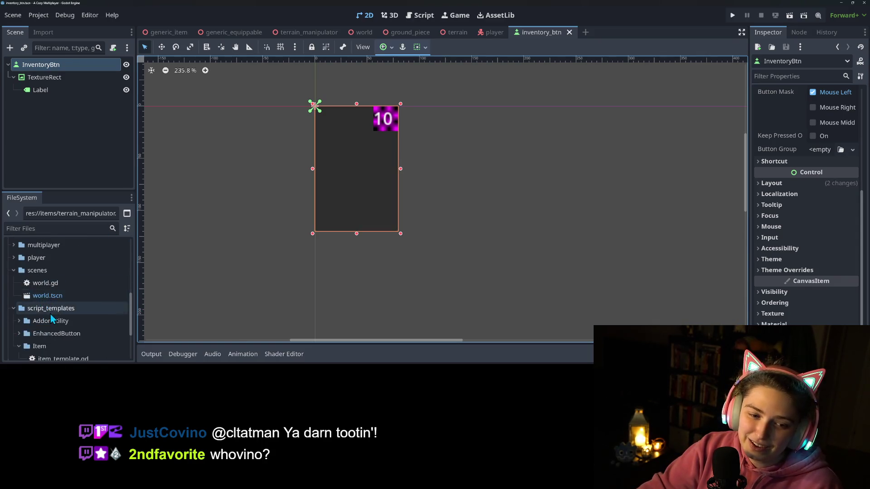
scroll(50, 313, "down", 2)
left_click(42, 290)
right_click(41, 292)
left_click(36, 289)
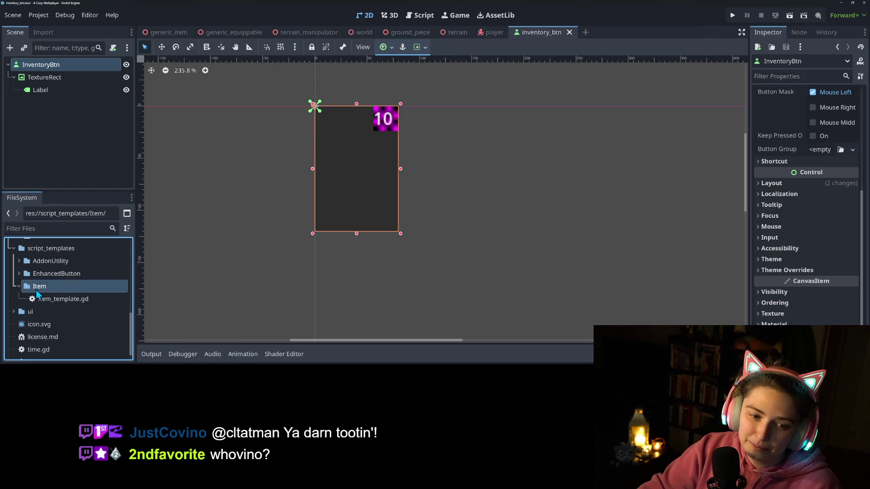
scroll(38, 316, "down", 1)
left_click(14, 300)
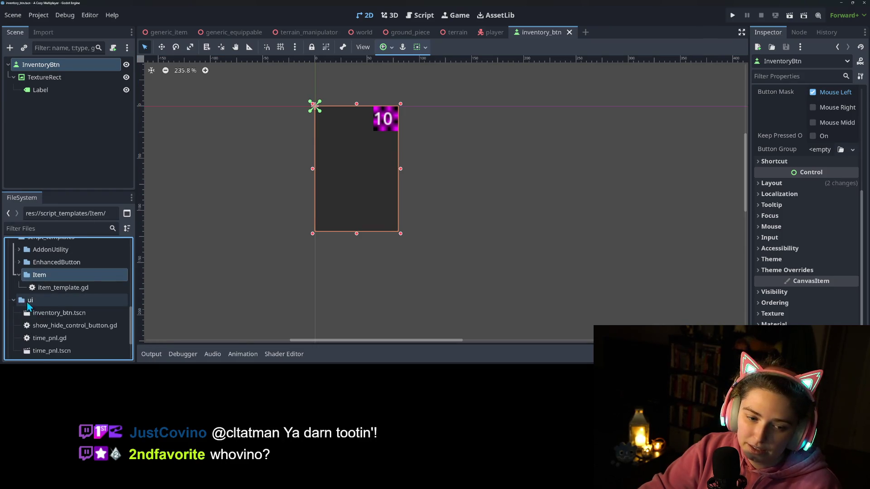
scroll(37, 303, "down", 4)
scroll(37, 305, "up", 2)
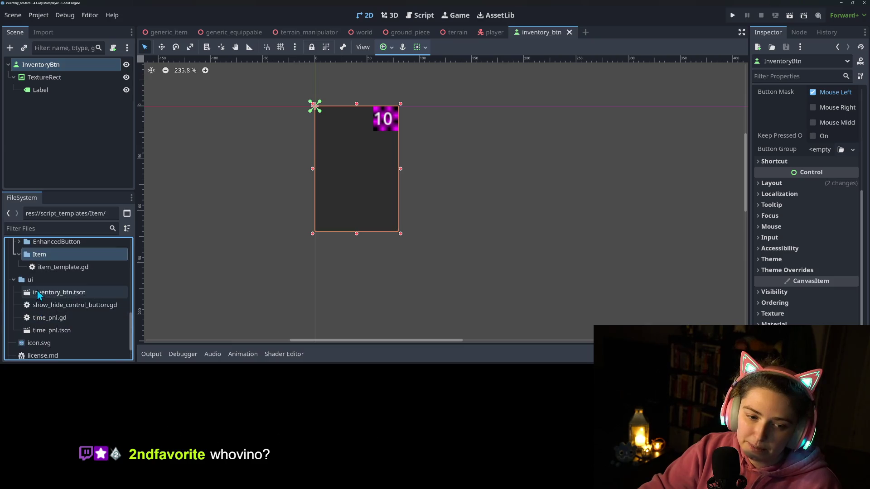
right_click(38, 279)
mouse_move(97, 178)
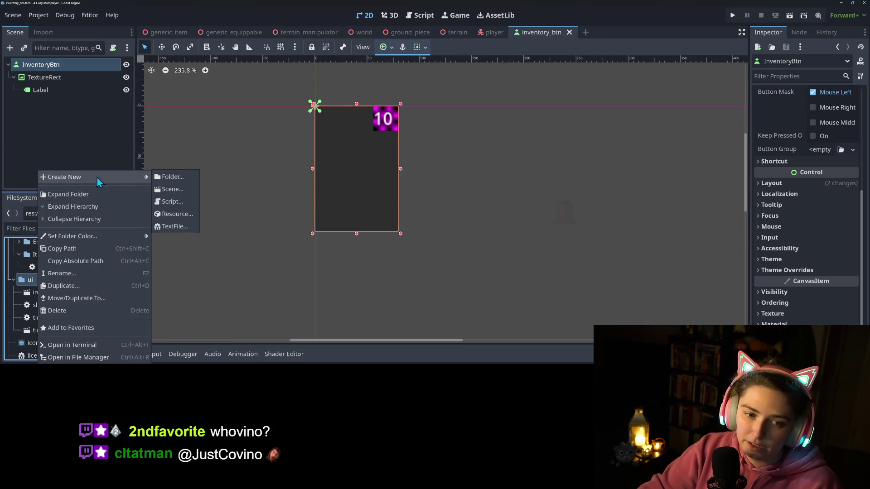
left_click(169, 176)
type("items")
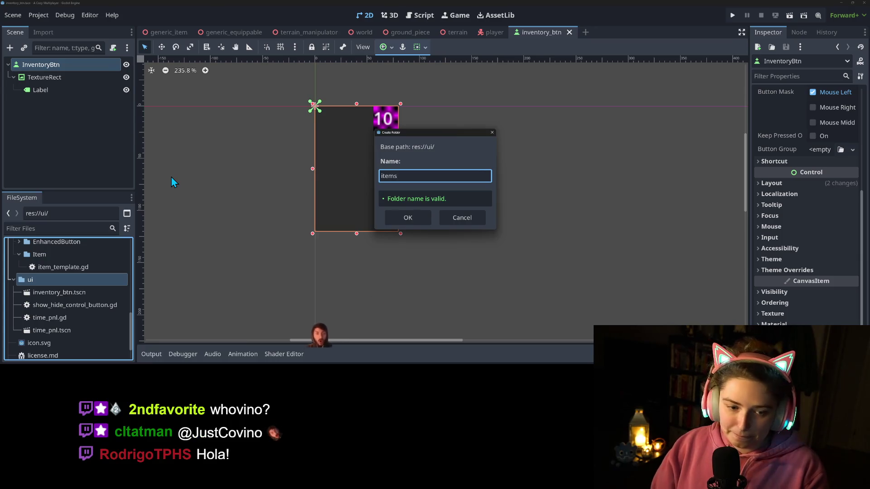
key("Return")
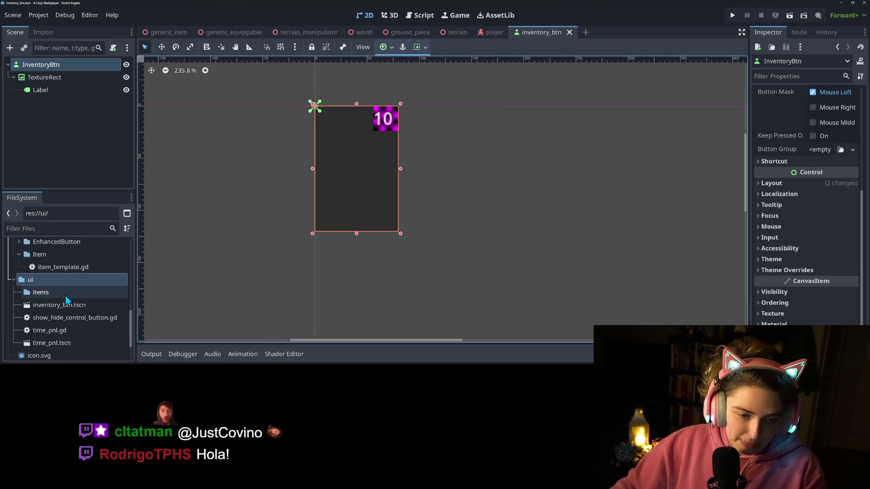
Rename the folder to 'inventory_btns', move inventory_btn.tscn into it and open the scene
left_click(49, 293)
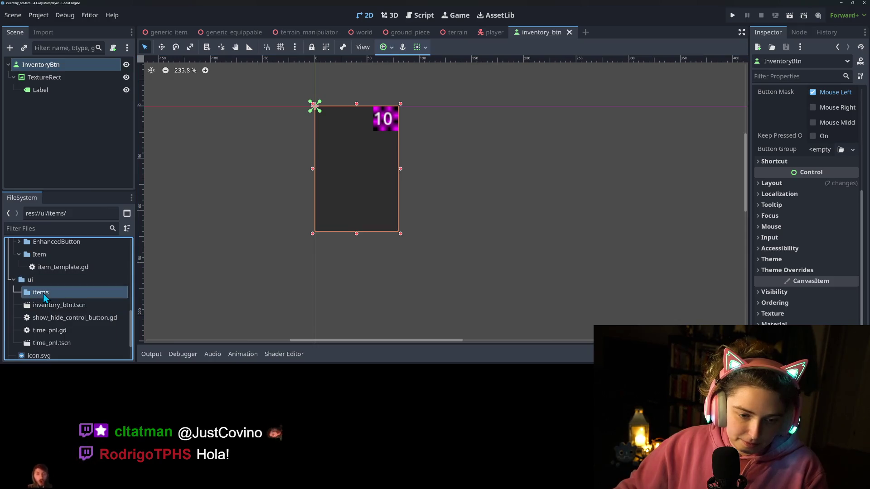
right_click(52, 293)
left_click(83, 273)
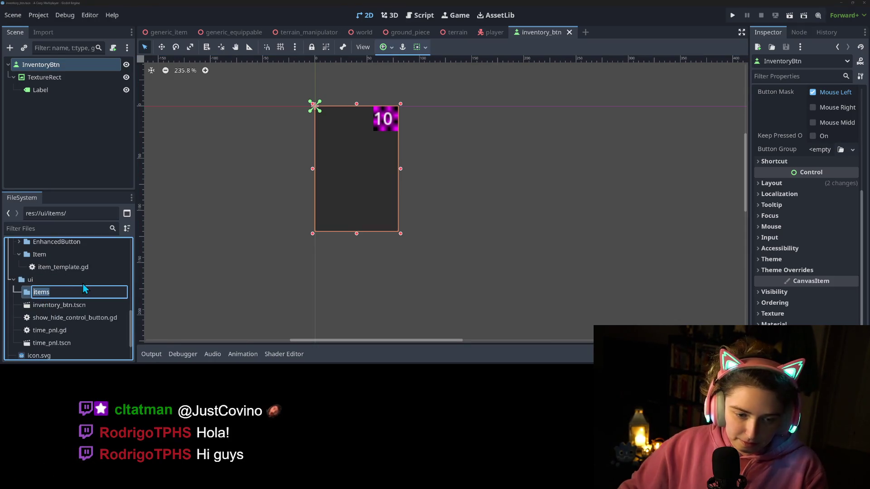
type("inventory_btn")
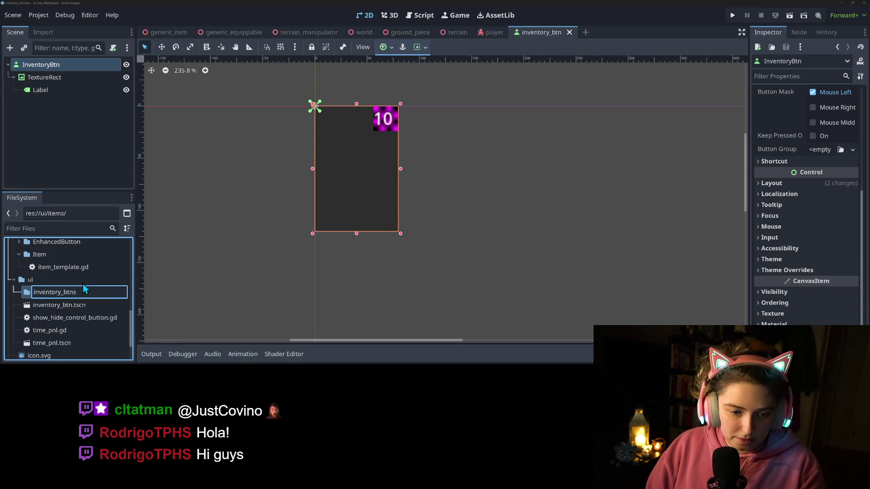
key("Return")
left_click_drag(64, 306, 65, 296)
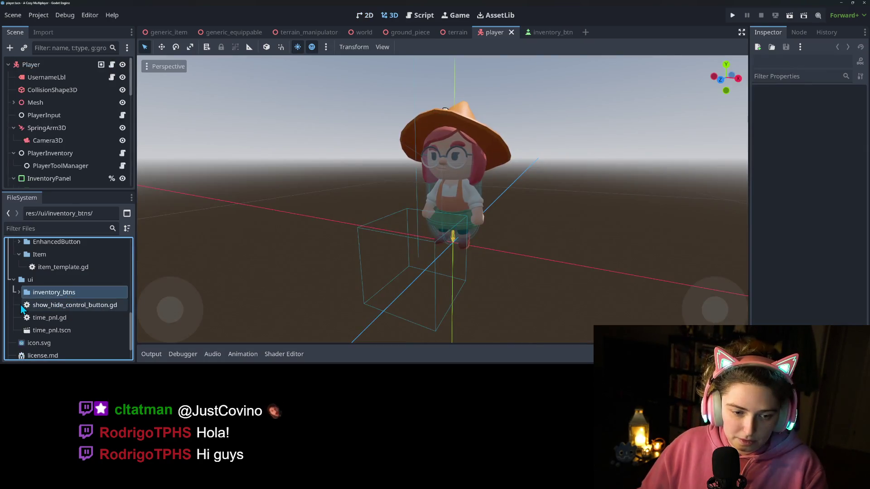
double_click(56, 309)
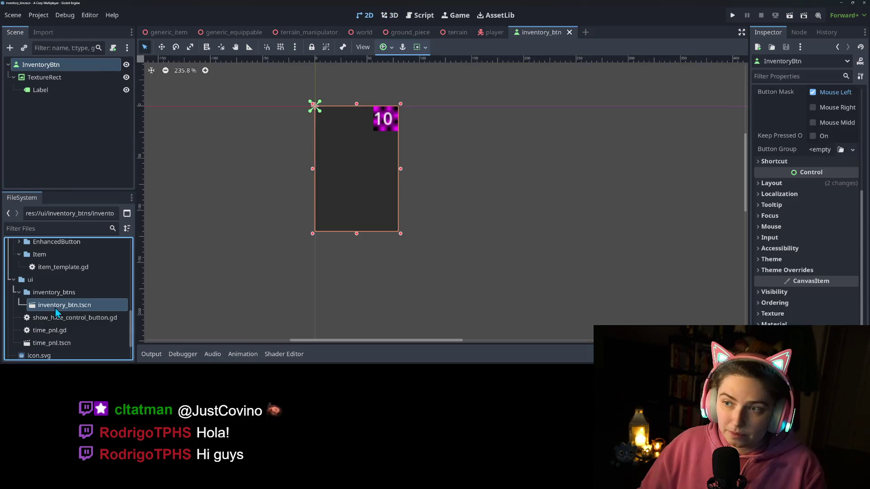
Open the inventory_btns folder in the system file manager
left_click(59, 298)
right_click(60, 300)
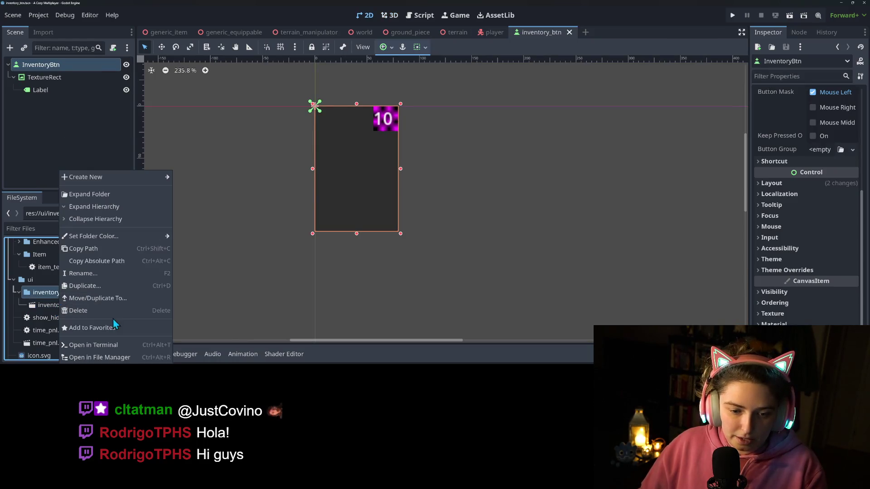
left_click(113, 358)
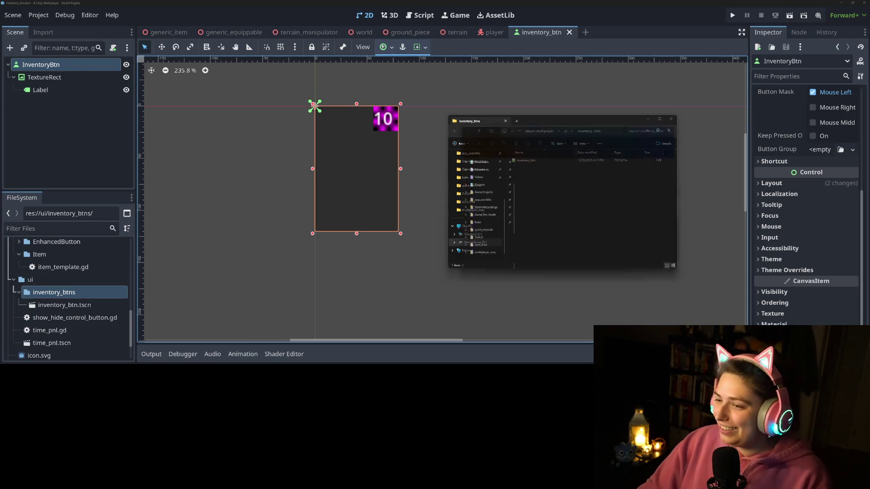
Drag broom and frame images from Krita's multiplayer_cozy folder into inventory_btns, then return to Godot
left_click_drag(587, 129, 309, 105)
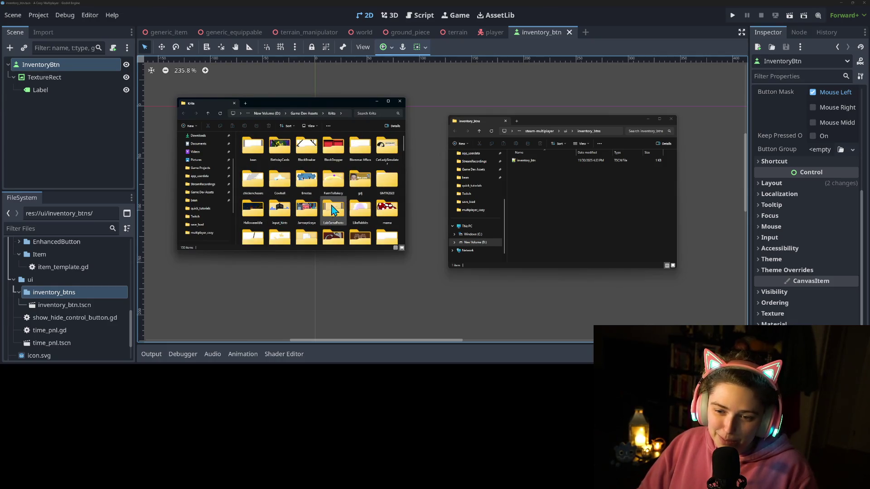
scroll(360, 220, "down", 1)
double_click(253, 195)
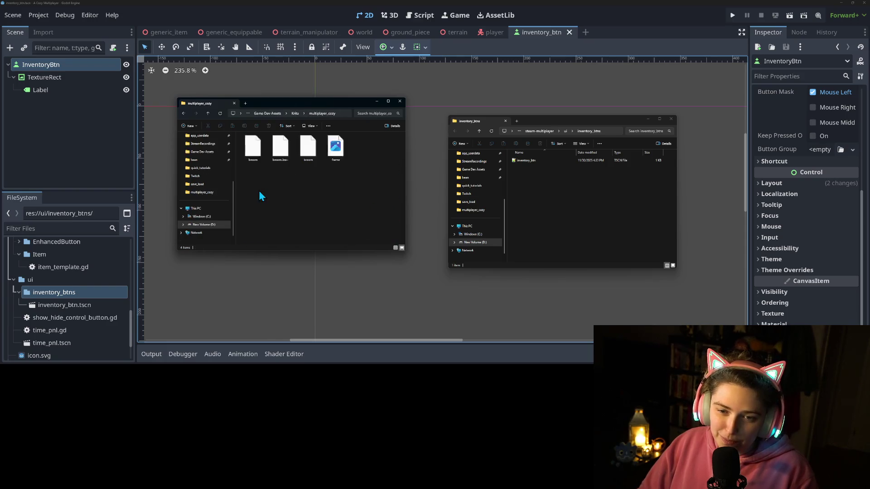
left_click(309, 156)
left_click(335, 152, "ctrl")
left_click_drag(337, 156, 621, 212)
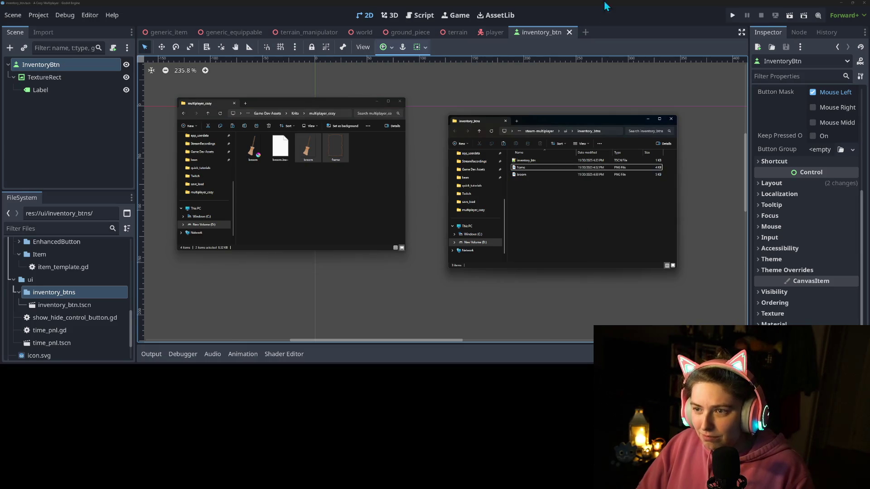
left_click(647, 29)
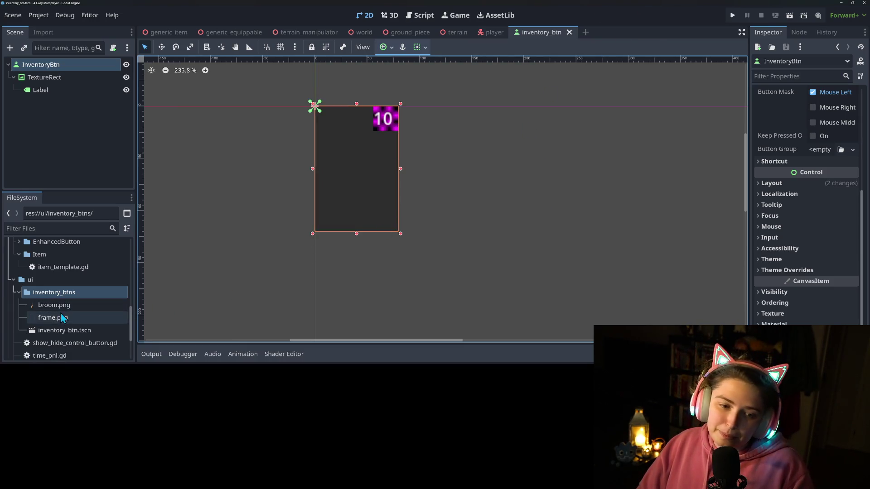
Select the InventoryBtn root node and expand its Theme Overrides styles in the Inspector
left_click(76, 76)
left_click(80, 63)
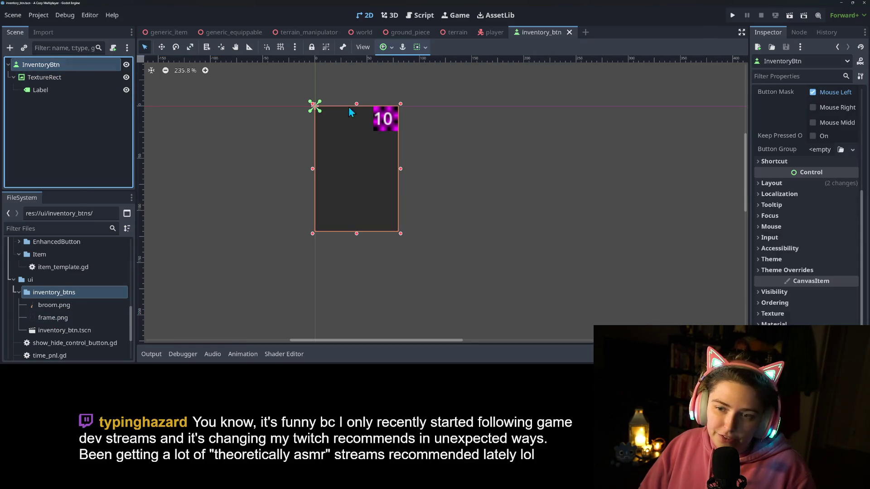
scroll(792, 312, "down", 2)
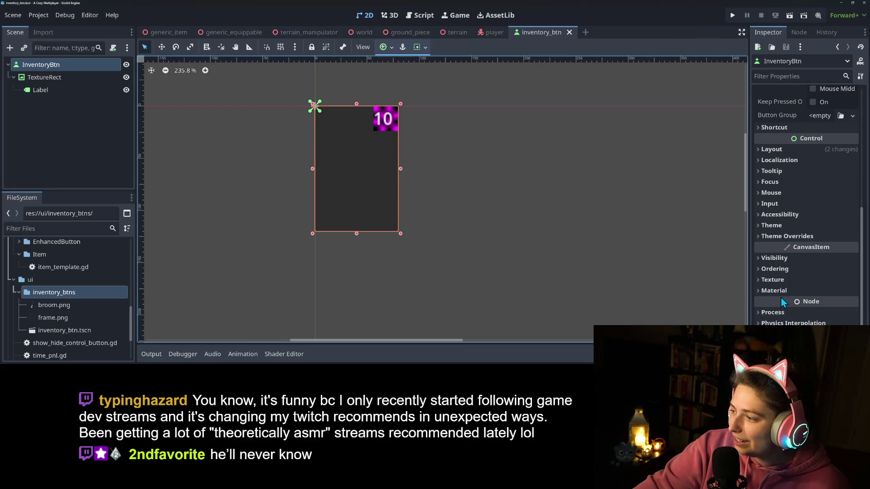
mouse_move(801, 301)
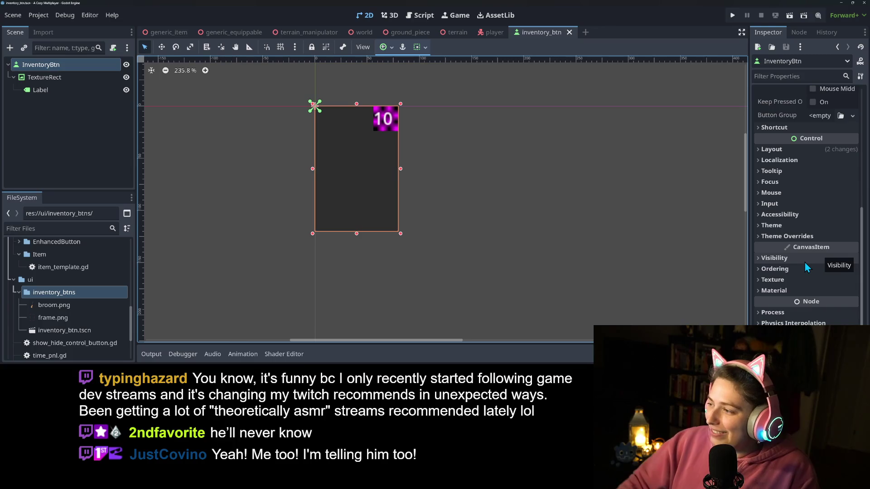
left_click(800, 235)
left_click(788, 311)
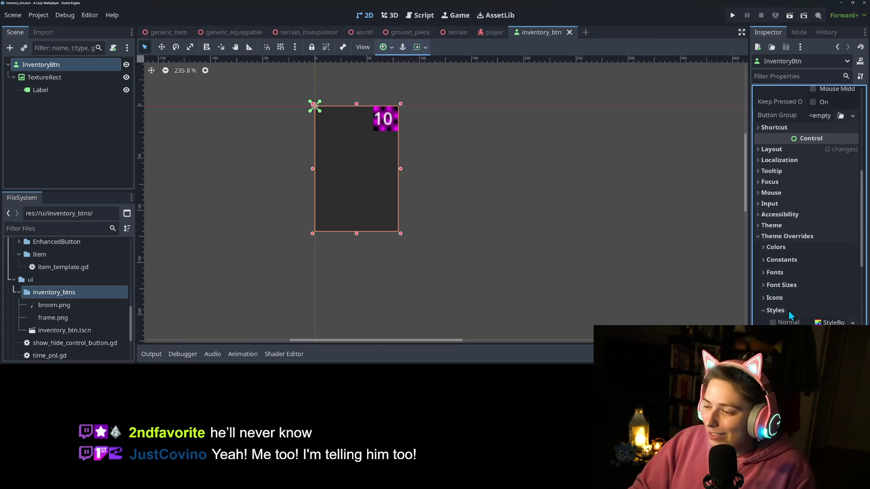
scroll(789, 310, "down", 5)
scroll(789, 310, "down", 2)
scroll(789, 310, "up", 2)
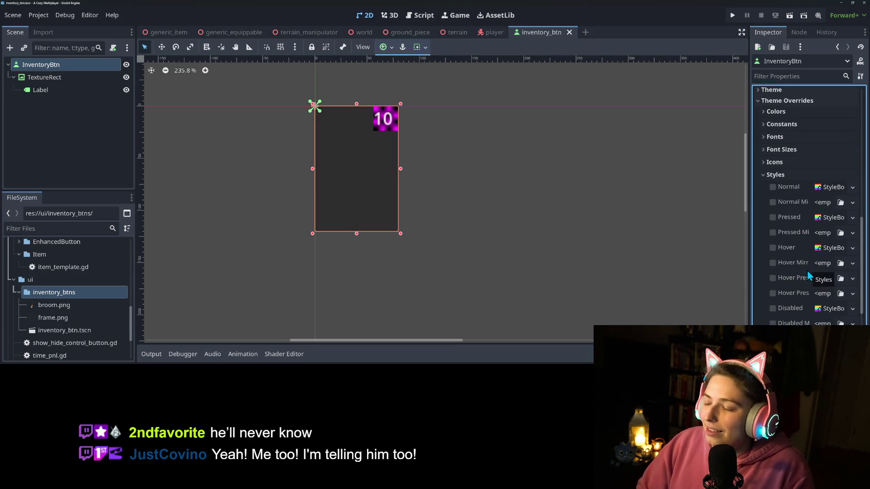
mouse_move(802, 274)
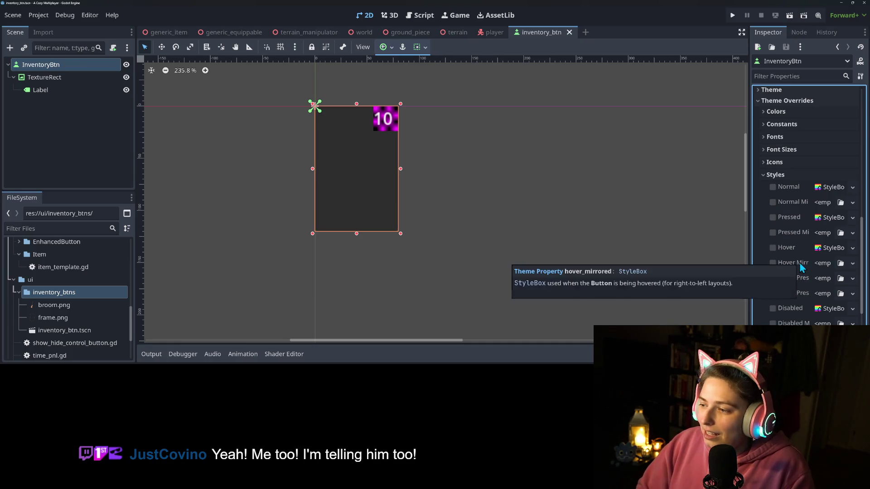
left_click(776, 174)
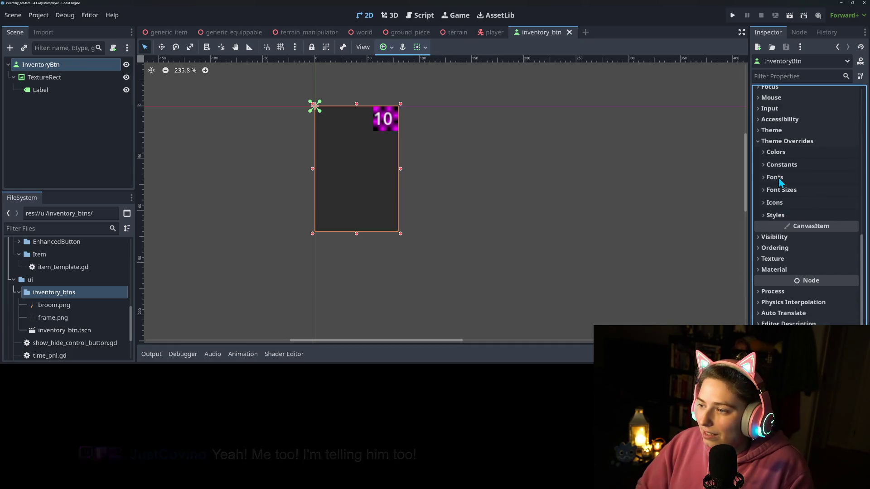
left_click(775, 216)
scroll(799, 271, "down", 3)
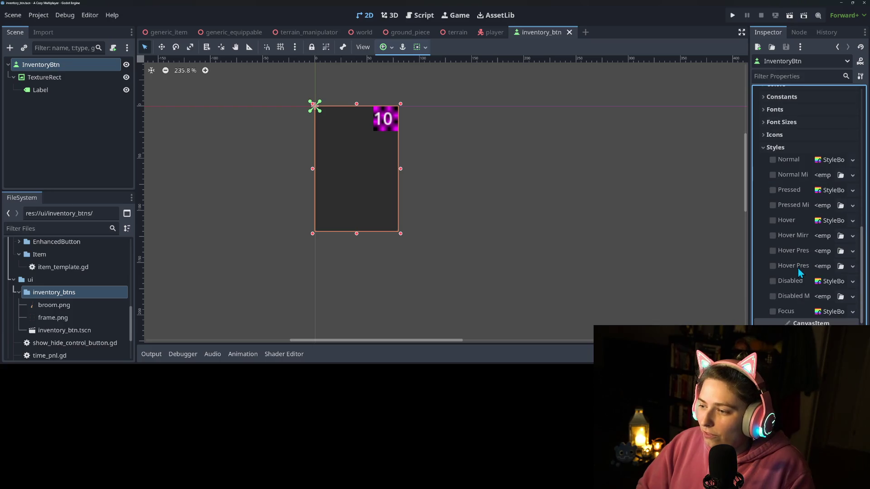
Set the Focus style to a new StyleBoxTexture using frame.png as its texture
left_click(830, 311)
scroll(775, 267, "down", 3)
left_click(853, 108)
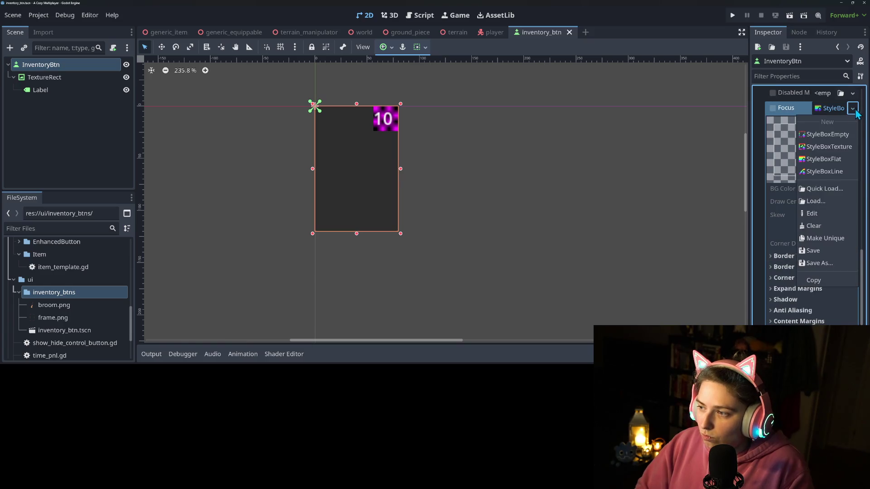
left_click(828, 147)
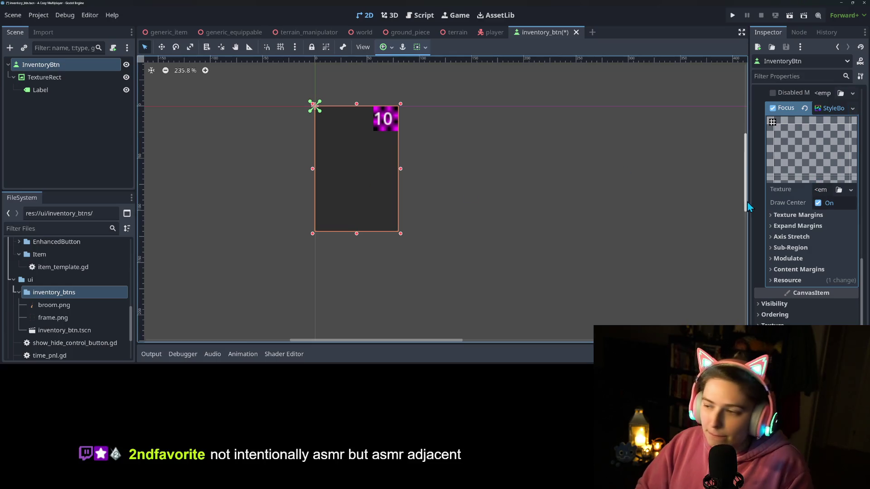
left_click(839, 192)
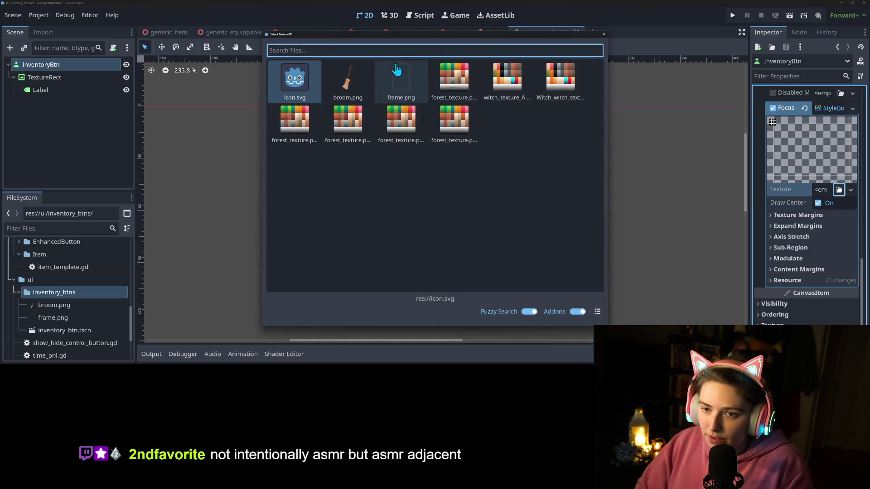
double_click(424, 90)
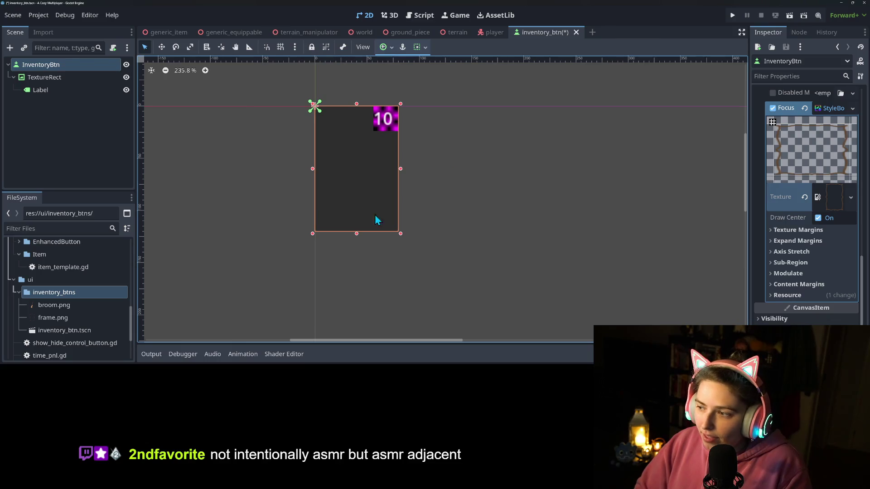
left_click(800, 231)
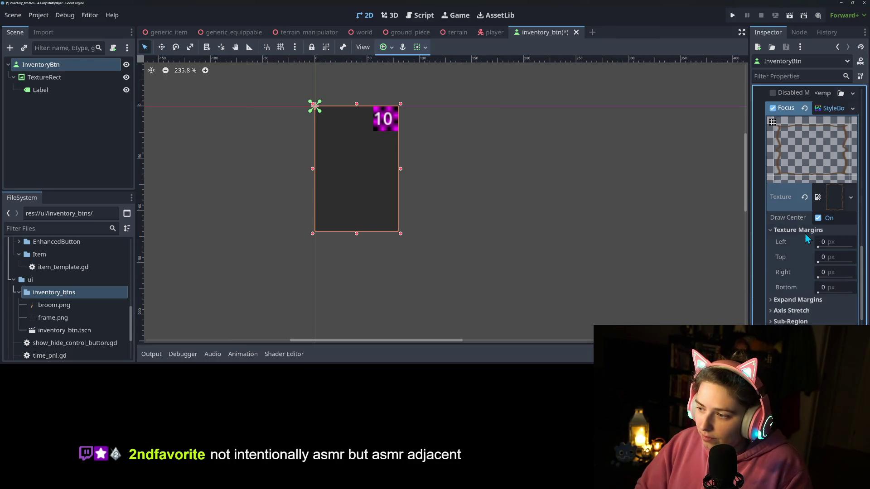
left_click(805, 232)
left_click(801, 243)
left_click(800, 243)
left_click(798, 252)
left_click(798, 253)
left_click(800, 263)
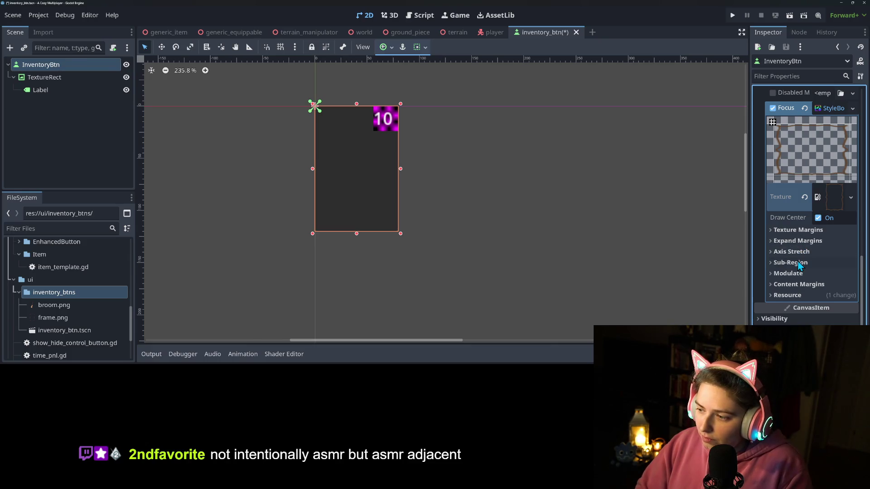
Save the inventory_btn scene
key("ctrl+s")
scroll(585, 265, "up", 3)
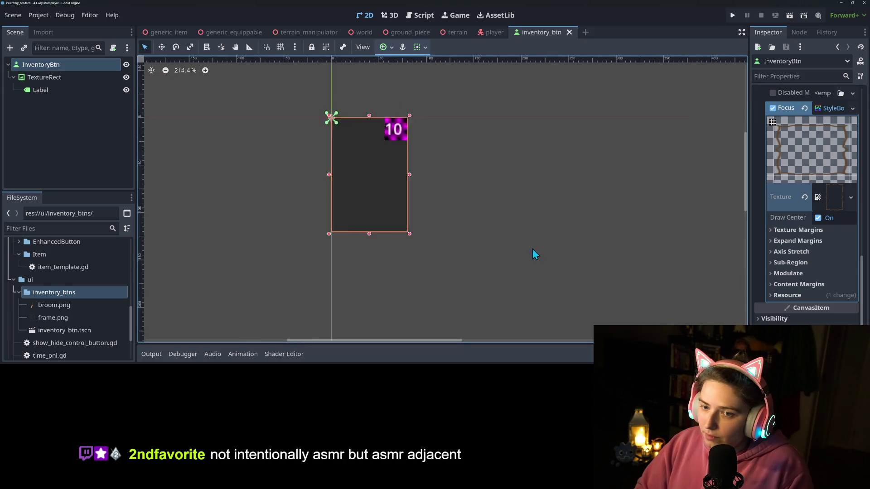
scroll(539, 234, "left", 3)
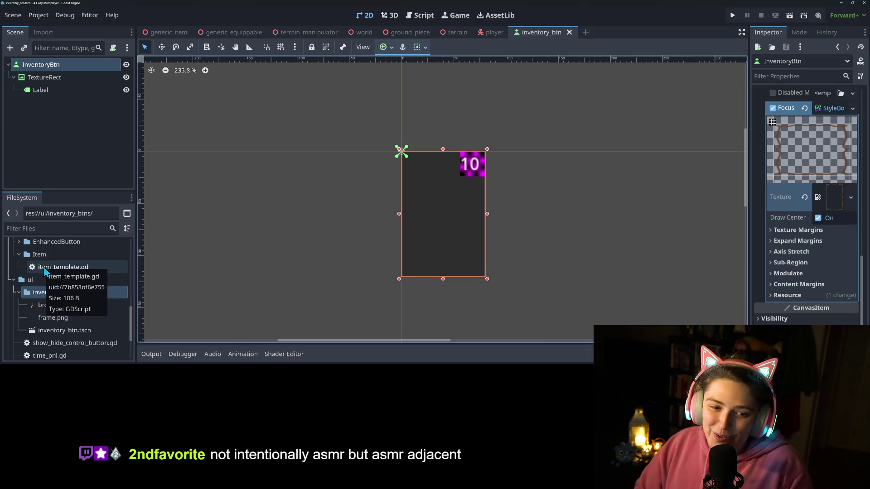
scroll(48, 281, "up", 5)
scroll(48, 291, "up", 4)
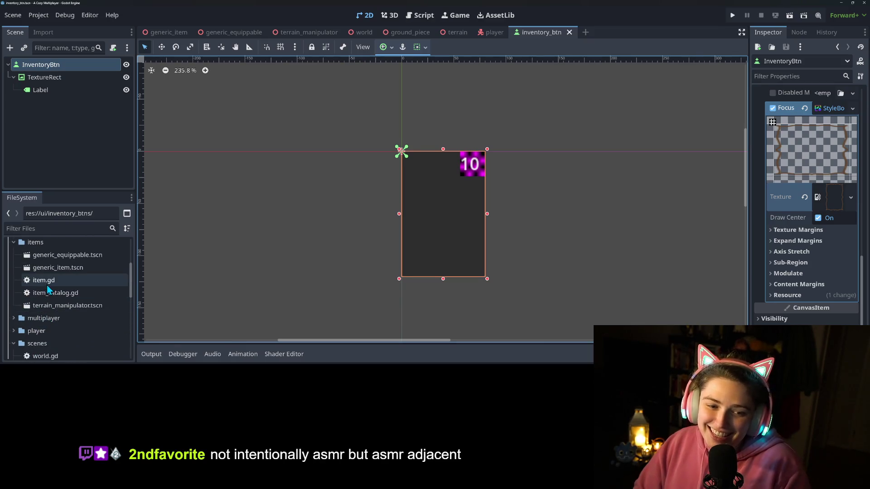
Open the item.gd script from the FileSystem dock
double_click(47, 282)
scroll(336, 120, "up", 5)
scroll(402, 284, "down", 1)
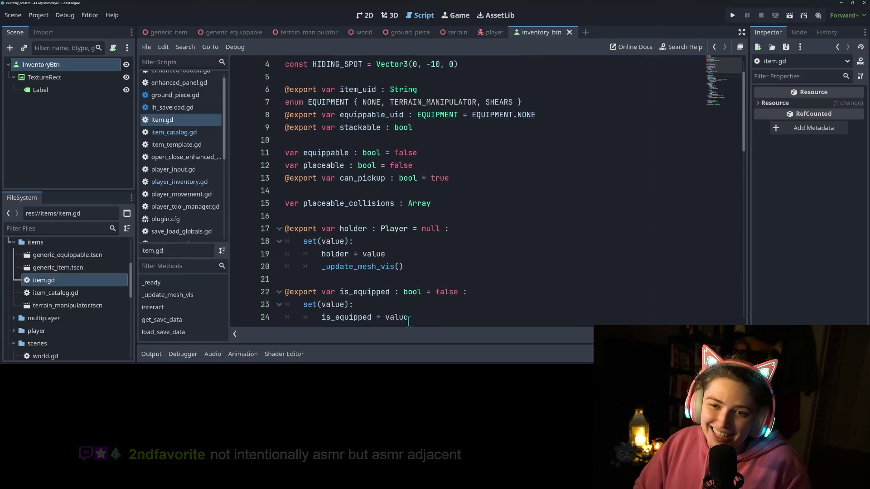
scroll(413, 224, "down", 1)
scroll(424, 213, "up", 1)
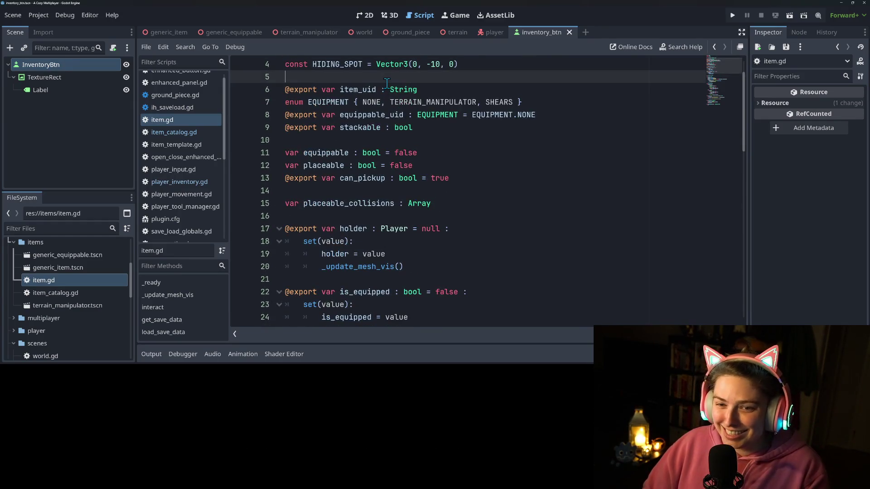
scroll(449, 160, "down", 1)
scroll(450, 163, "down", 3)
scroll(465, 176, "up", 1)
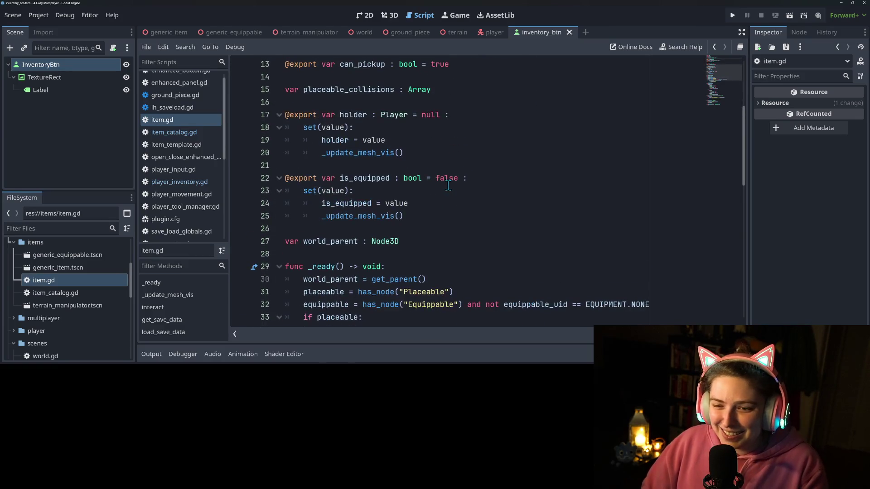
left_click(388, 231)
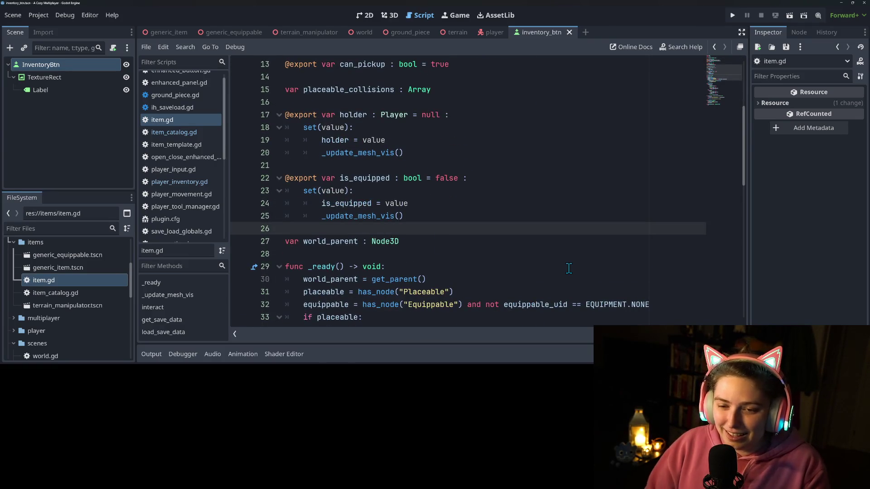
key("Return")
key("Return")
key("Up")
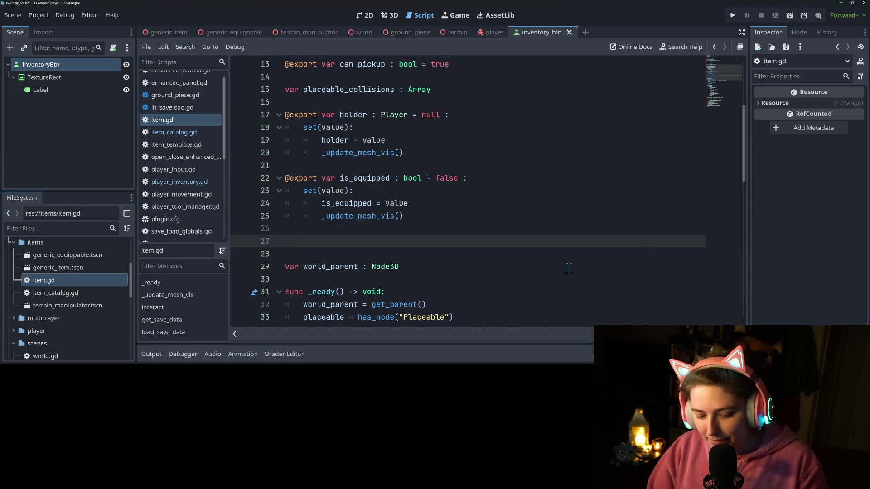
type("@ex")
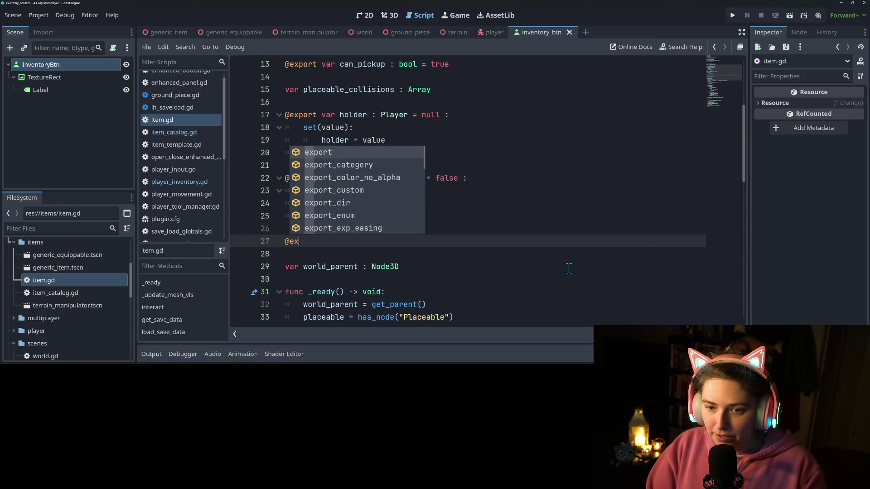
key("Return")
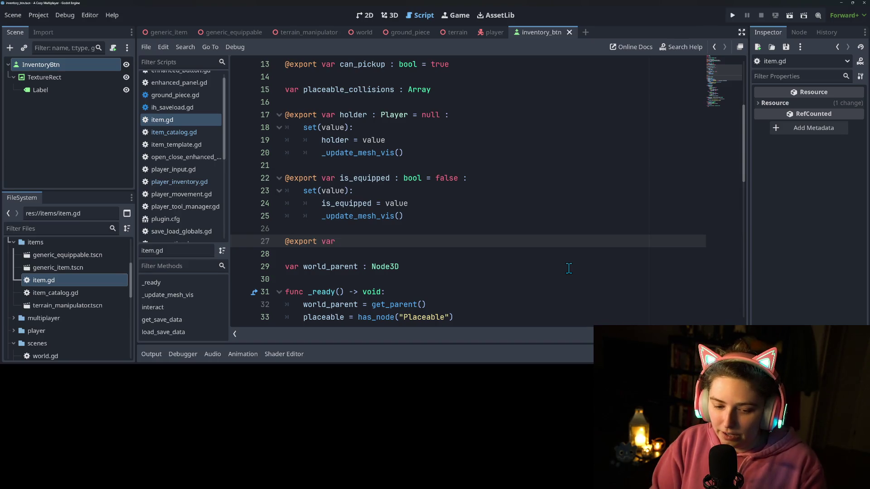
type("inventory_icon : Te")
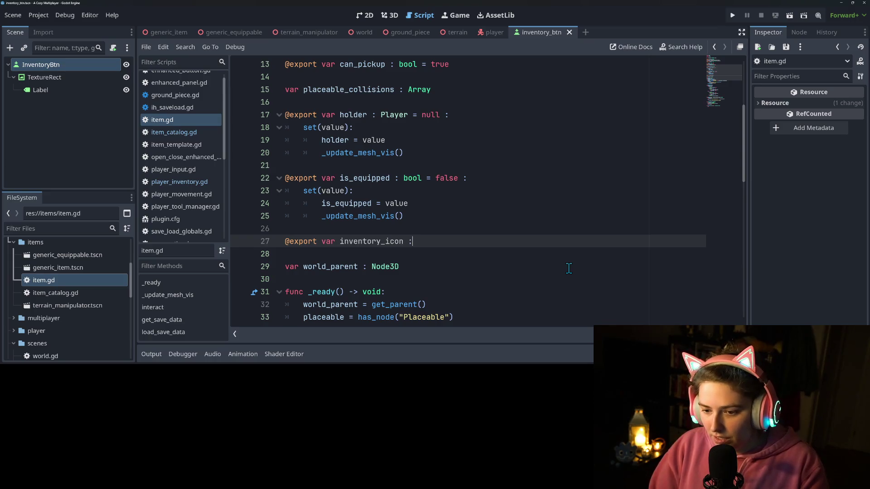
type("xutr")
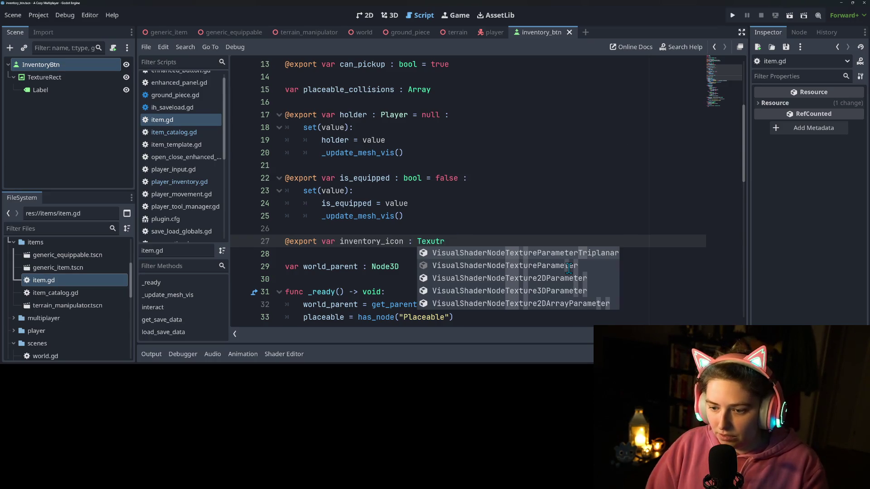
key("BackSpace")
key("BackSpace")
key("BackSpace")
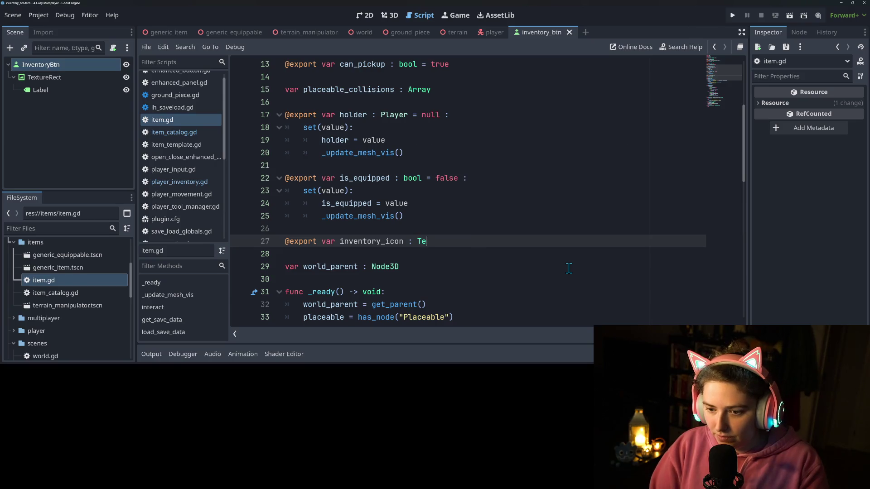
type("xture")
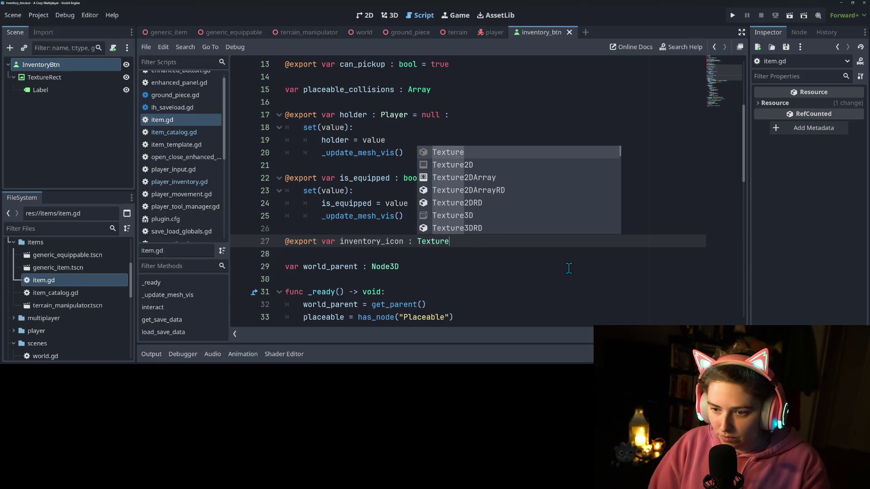
type("2D")
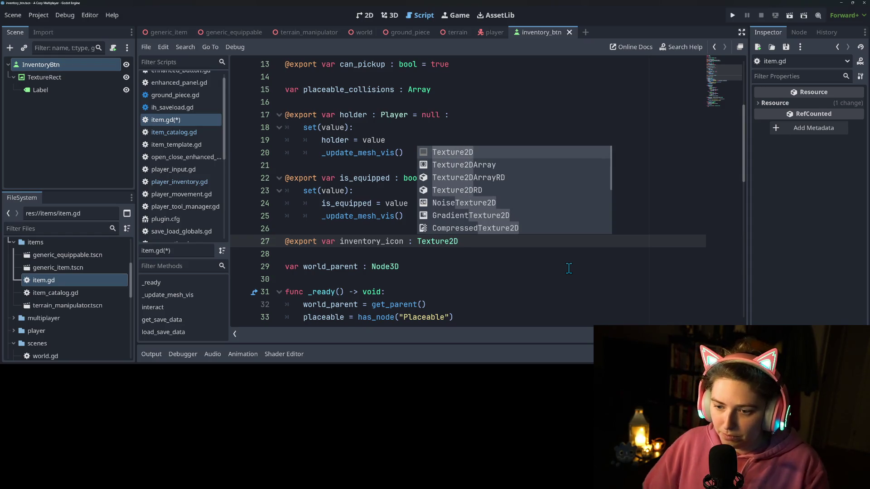
key("ctrl+s")
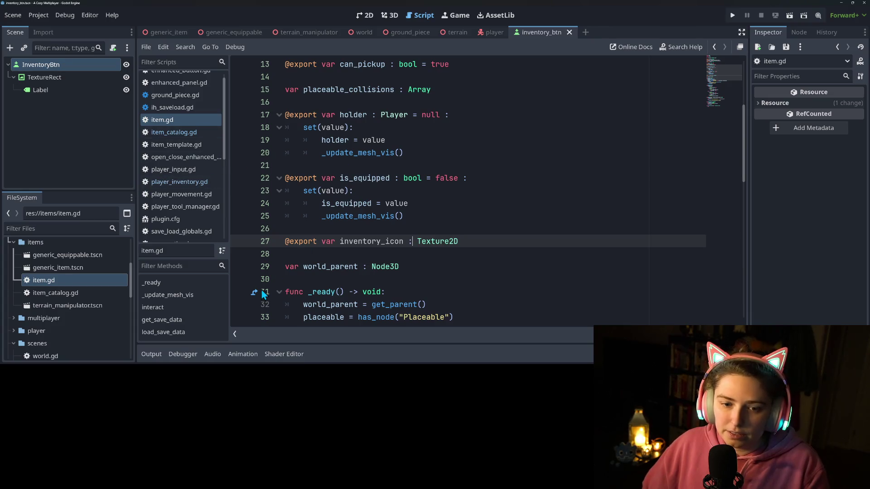
scroll(58, 302, "up", 3)
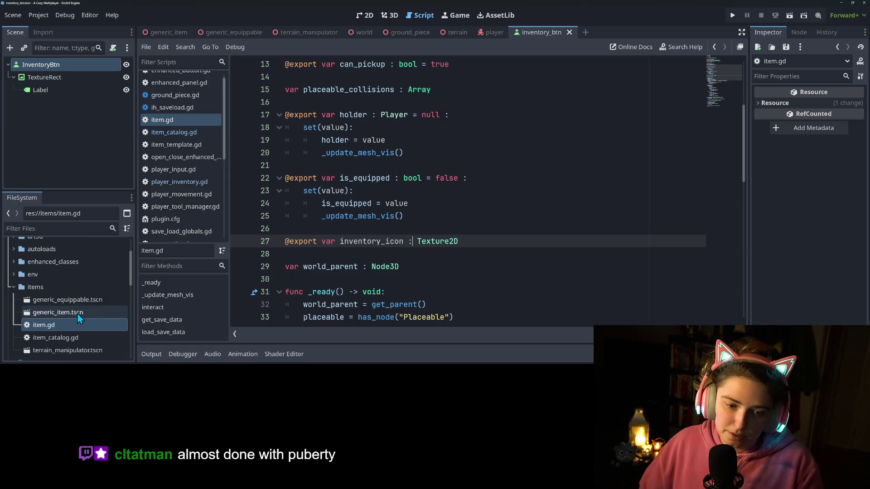
Open the generic_item scene, cancel the inventory icon texture picker, and save
double_click(77, 313)
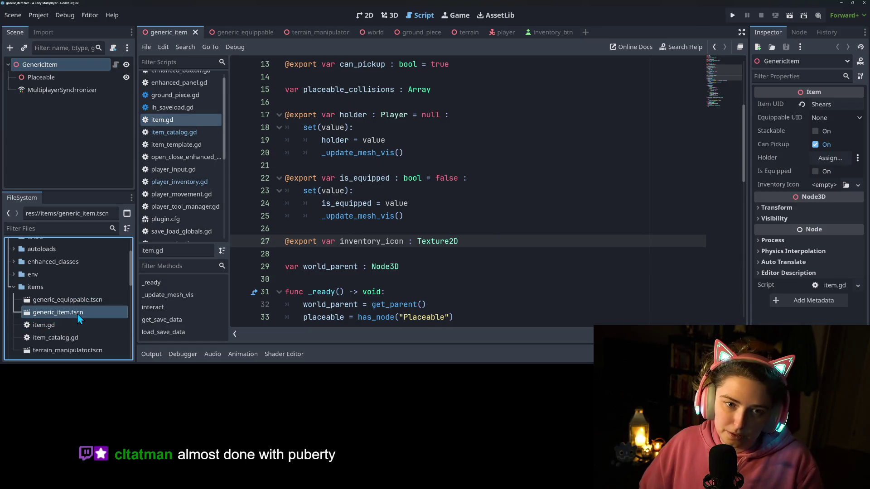
left_click(849, 188)
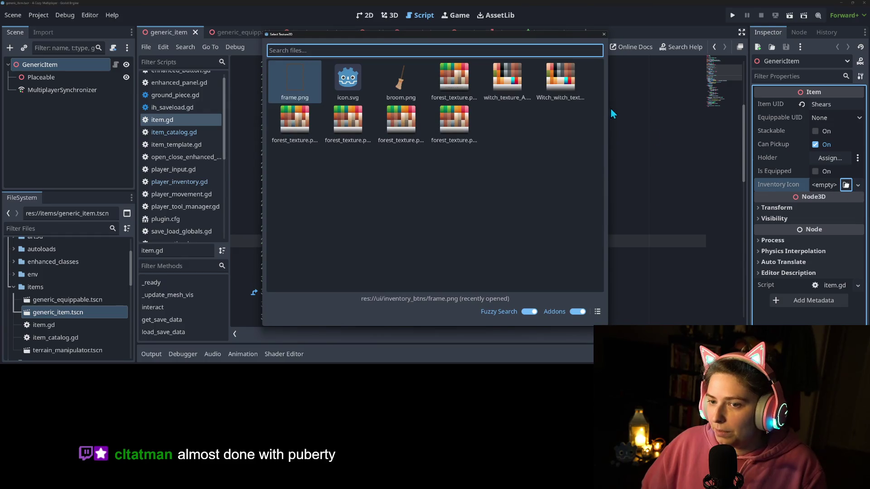
left_click(604, 34)
key("ctrl+s")
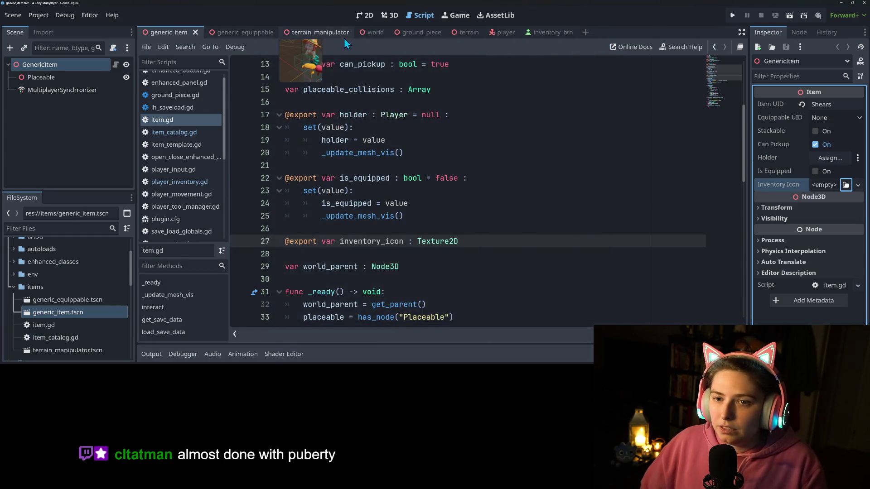
Assign broom.png as the terrain_manipulator's Inventory Icon and save the scene
left_click(323, 34)
left_click(845, 184)
double_click(402, 79)
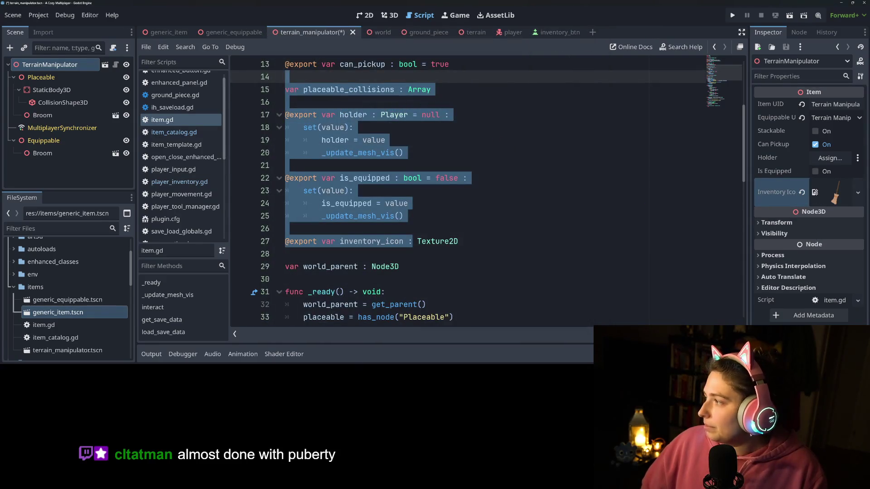
left_click(531, 242)
key("ctrl+s")
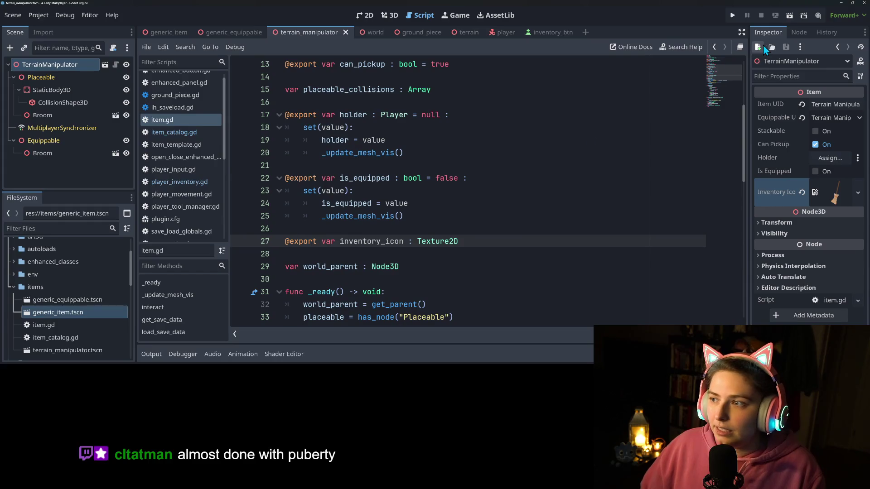
Switch to the 2D workspace and bring up the inventory_btn scene
left_click(364, 16)
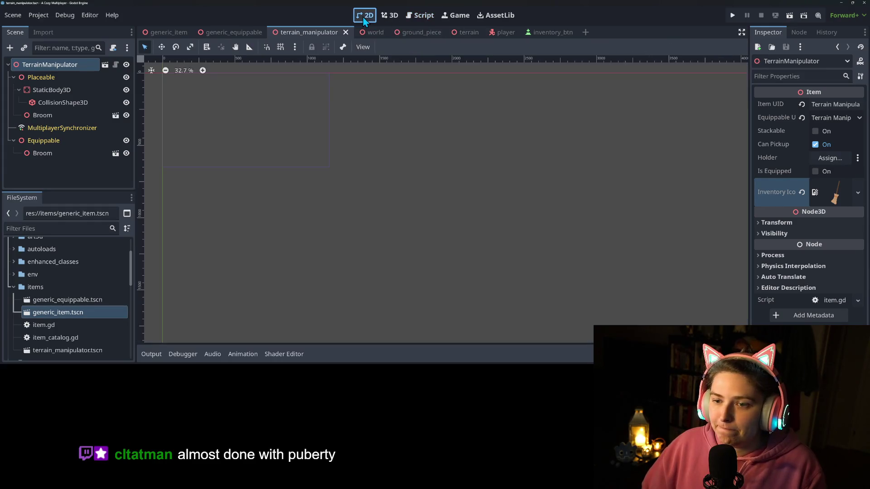
scroll(336, 156, "up", 3)
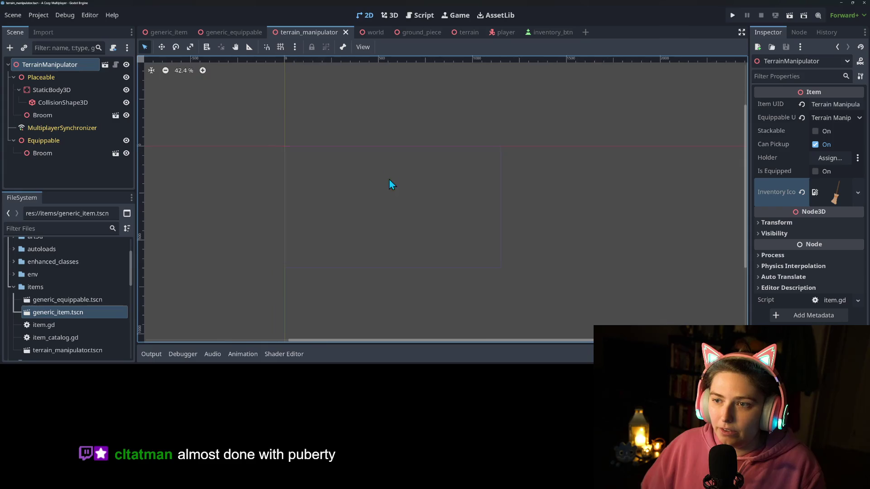
left_click_drag(441, 207, 455, 165)
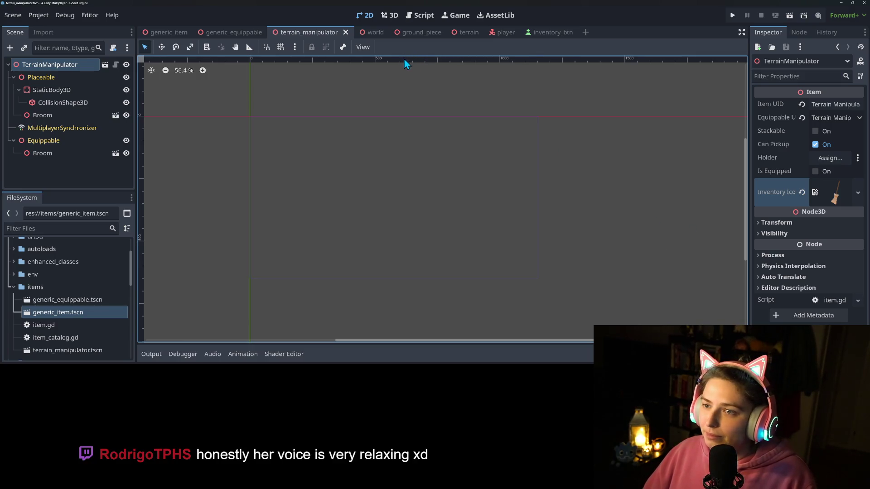
left_click(556, 30)
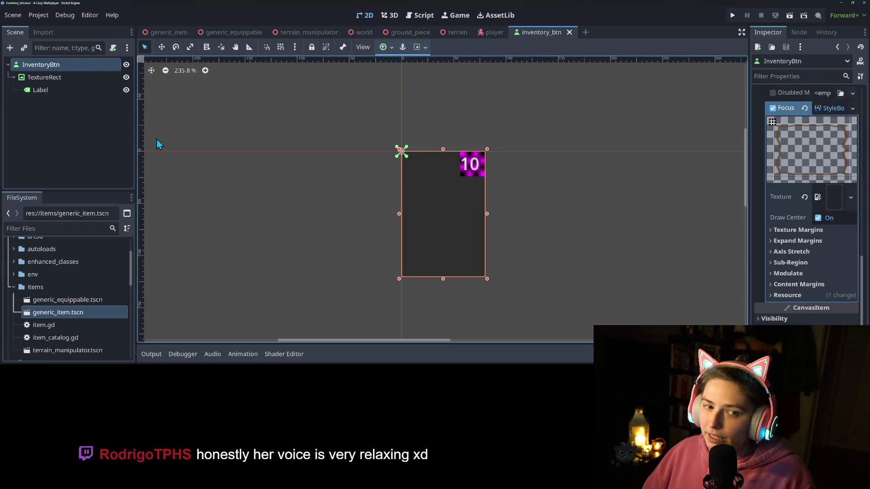
mouse_move(407, 38)
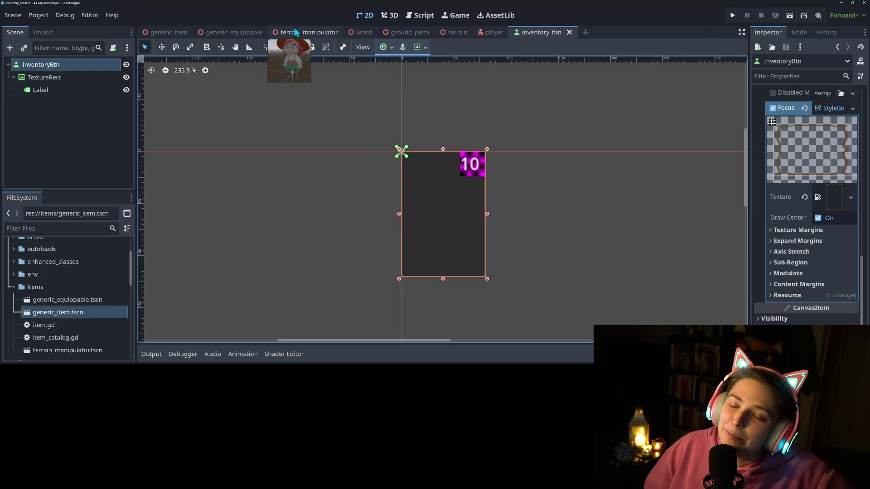
Open the PlayerInventory node's script from the player scene
left_click(483, 34)
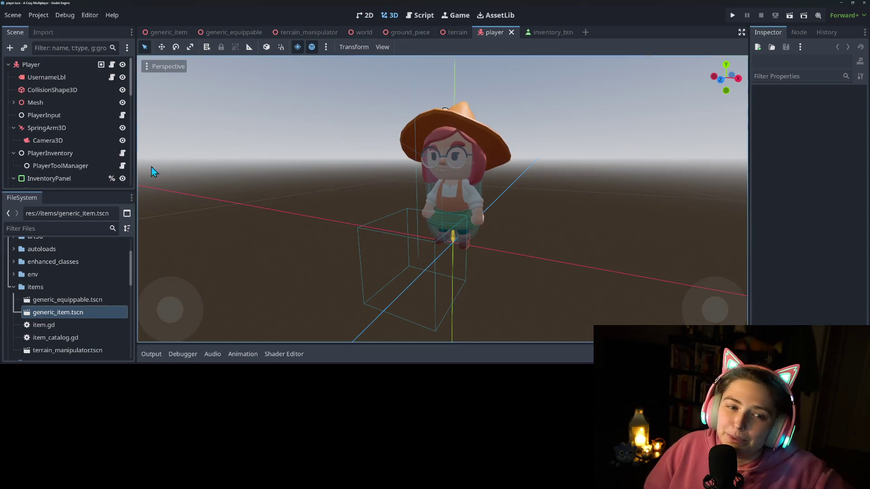
scroll(81, 140, "down", 3)
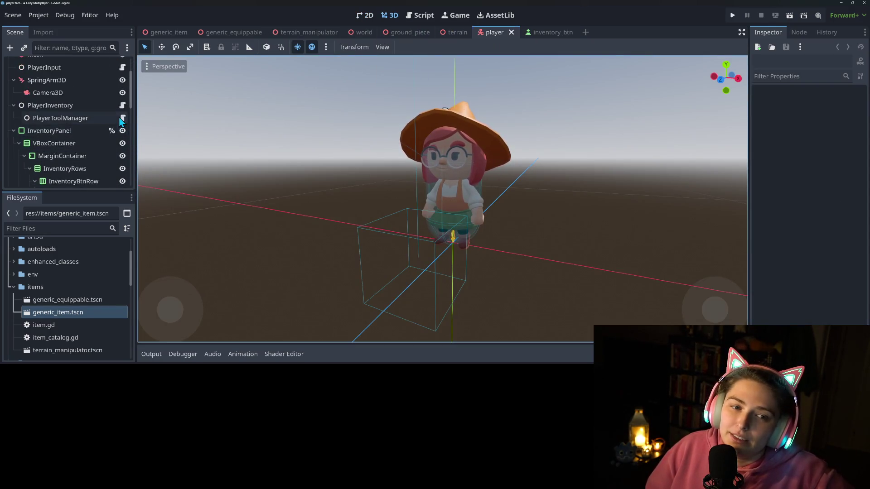
left_click(116, 93)
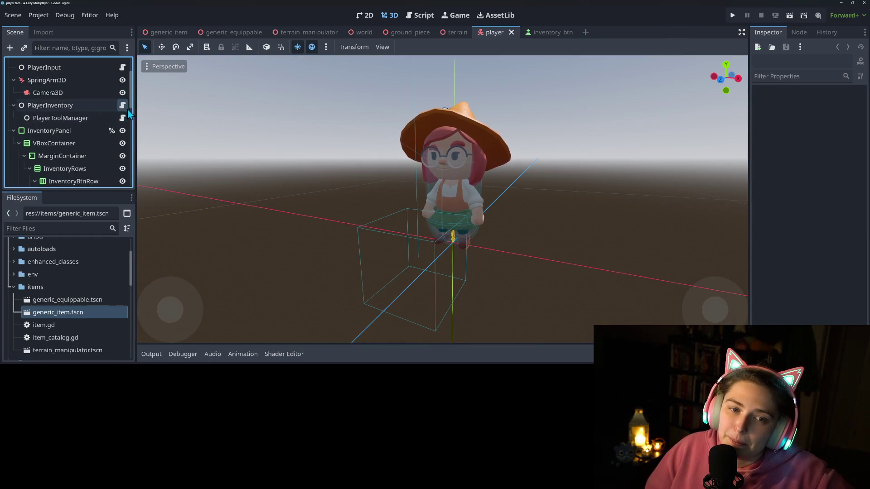
left_click(123, 105)
Insert blank lines above the variable declarations in player_inventory.gd
left_click(498, 260)
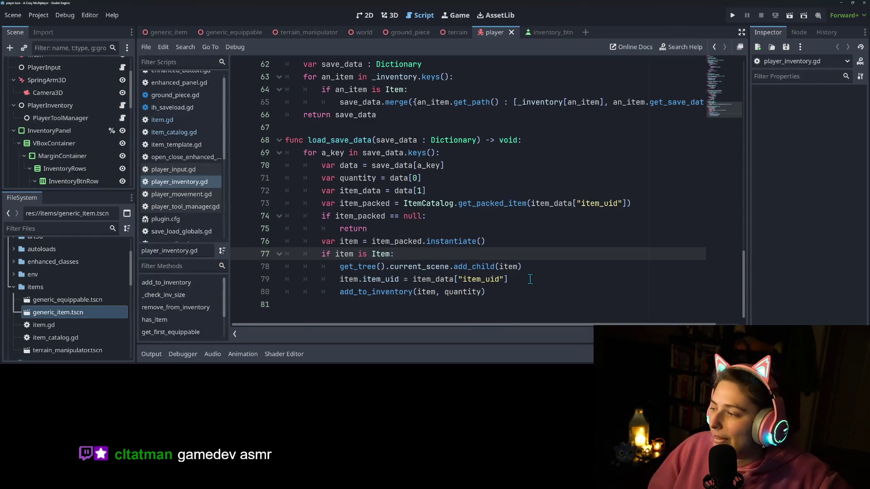
scroll(527, 276, "up", 20)
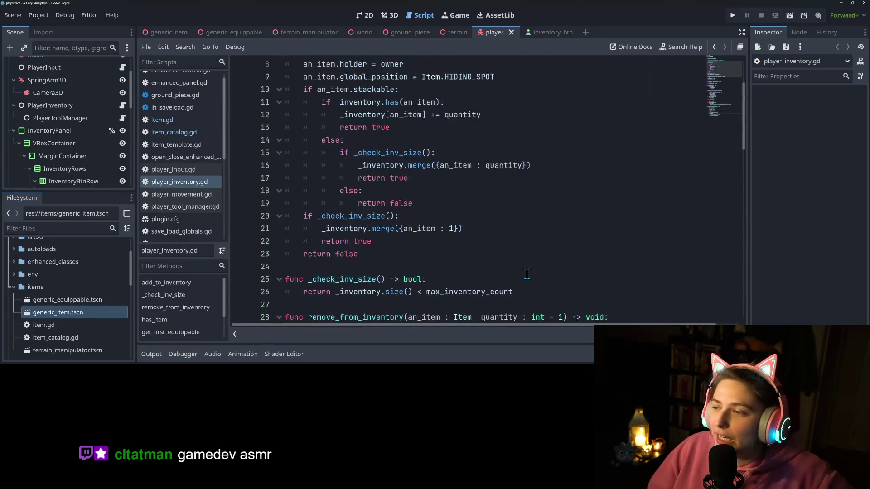
left_click(501, 114)
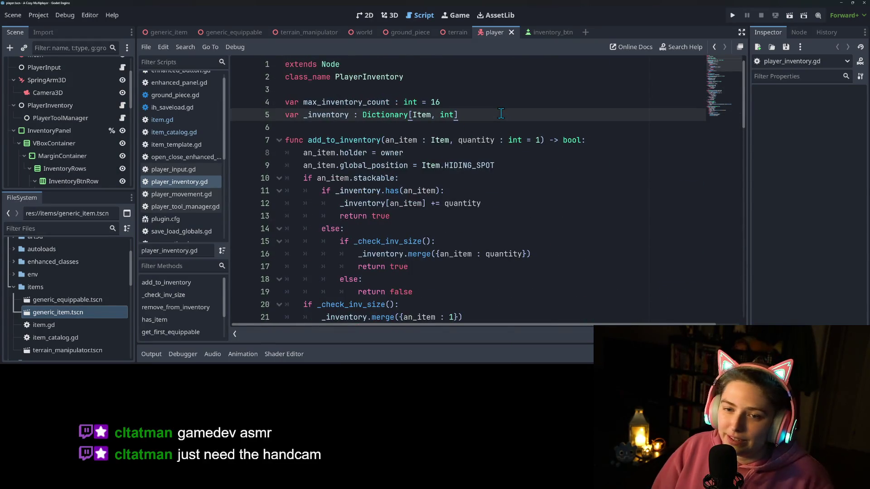
key("Return")
key("Up")
key("Up")
key("Up")
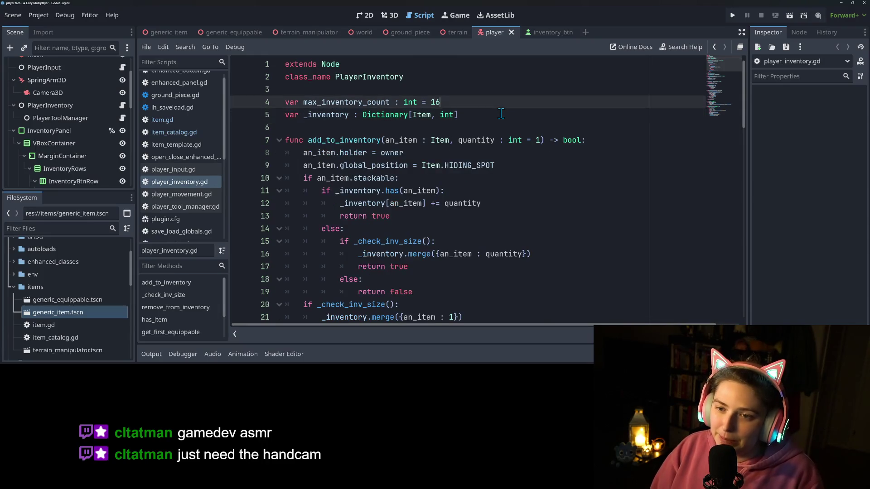
key("Return")
key("Return")
key("Up")
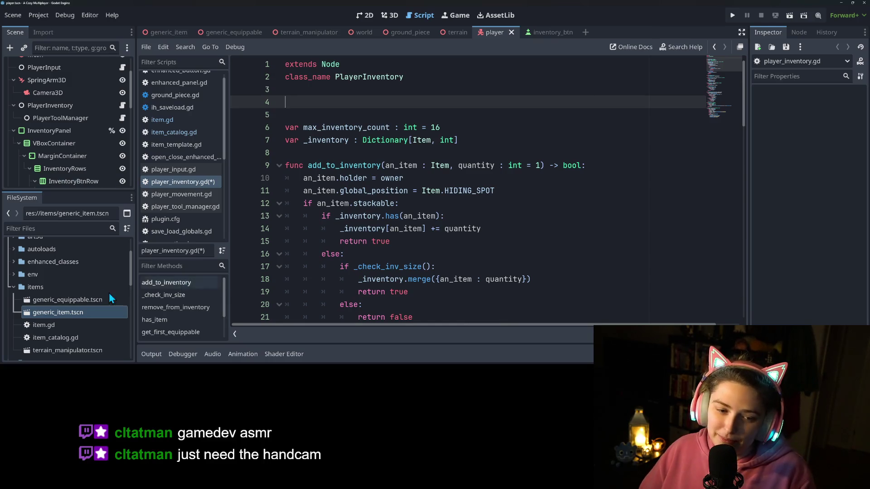
scroll(79, 323, "down", 1)
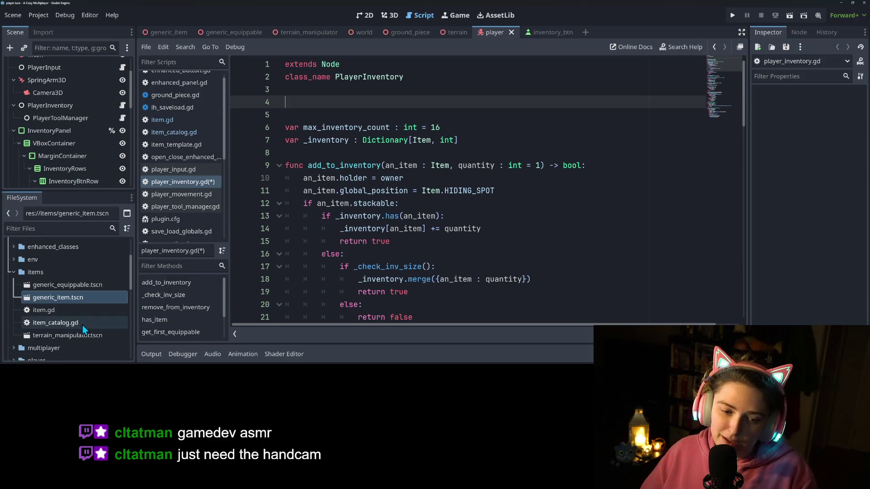
scroll(75, 316, "down", 4)
scroll(75, 316, "down", 3)
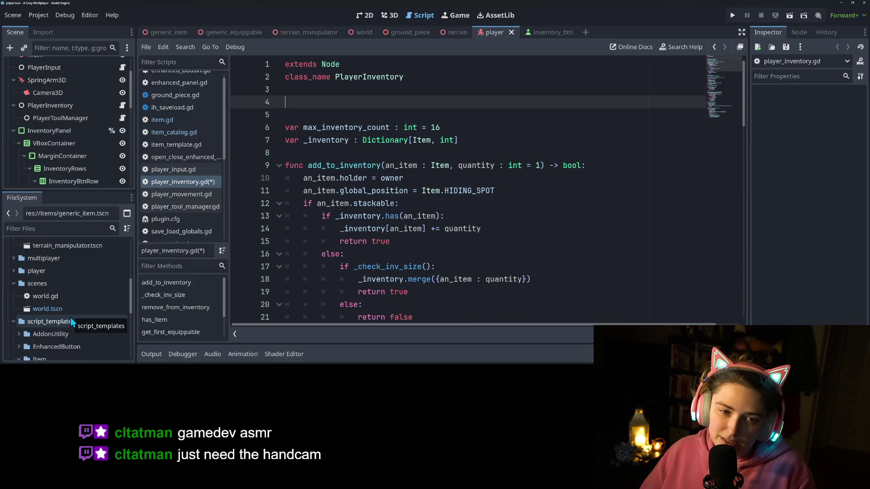
scroll(64, 156, "down", 2)
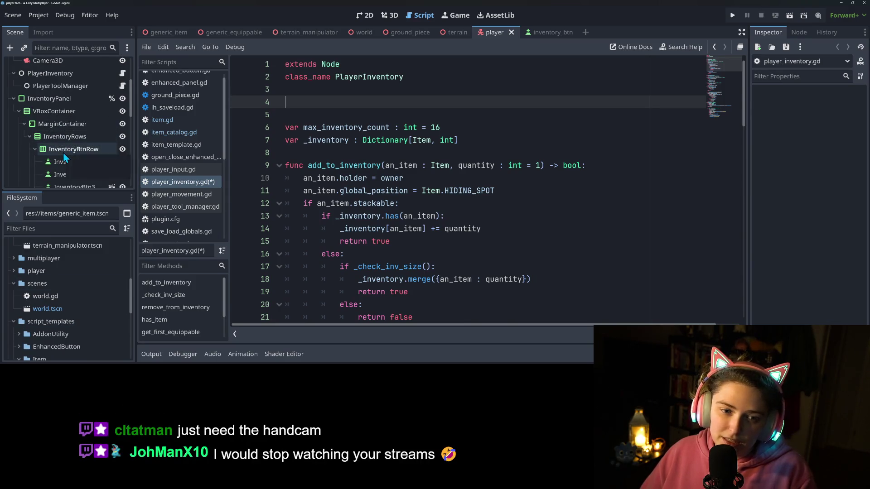
Inspect the InventoryBtnRow node and its first InventoryBtn in the scene tree
left_click(64, 153)
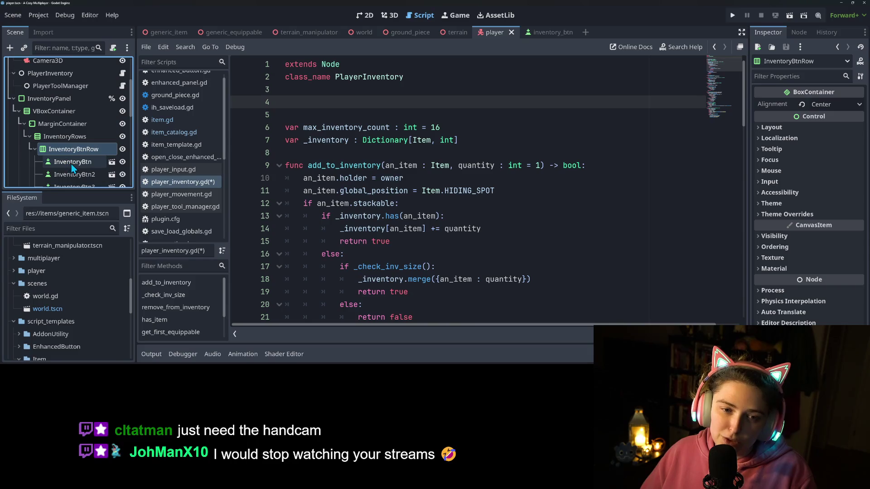
left_click(73, 164)
mouse_move(353, 214)
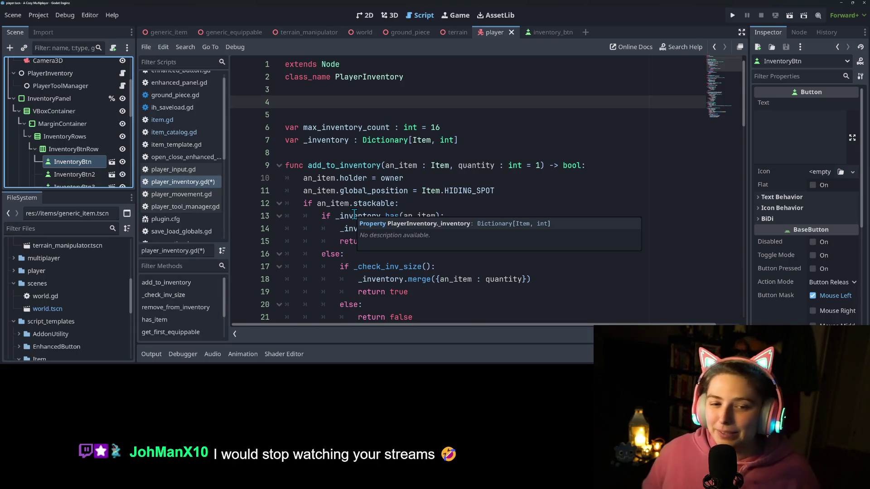
Delete the extra blank lines above the variables and save player_inventory.gd
left_click(340, 153)
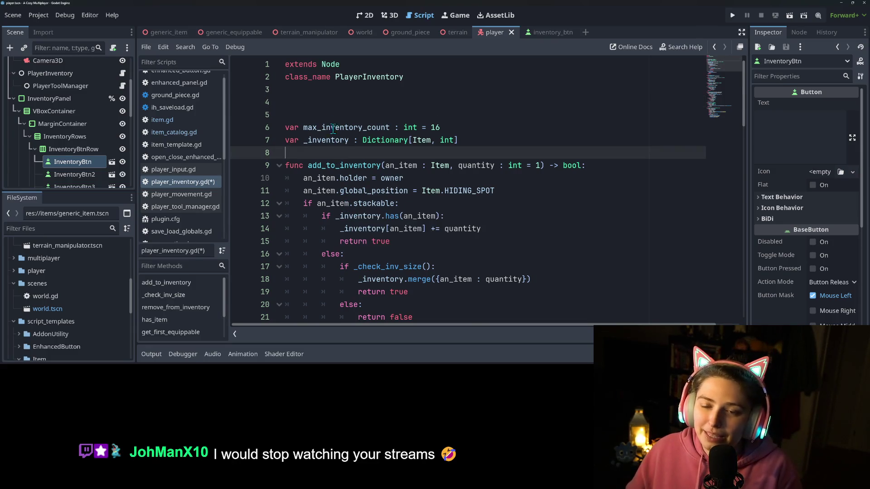
left_click(330, 116)
key("BackSpace")
key("BackSpace")
key("ctrl+s")
left_click(360, 129)
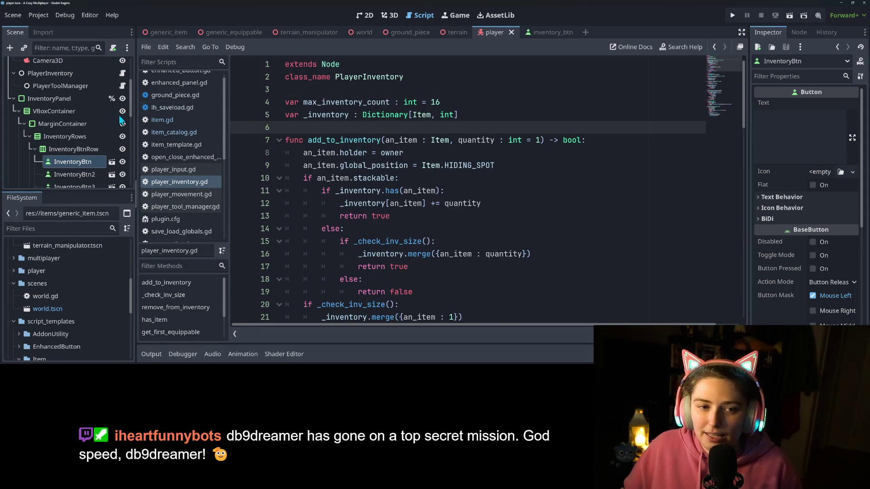
Check InventoryBtnRow's button children, then return to the inventory_btn scene
scroll(45, 145, "down", 5)
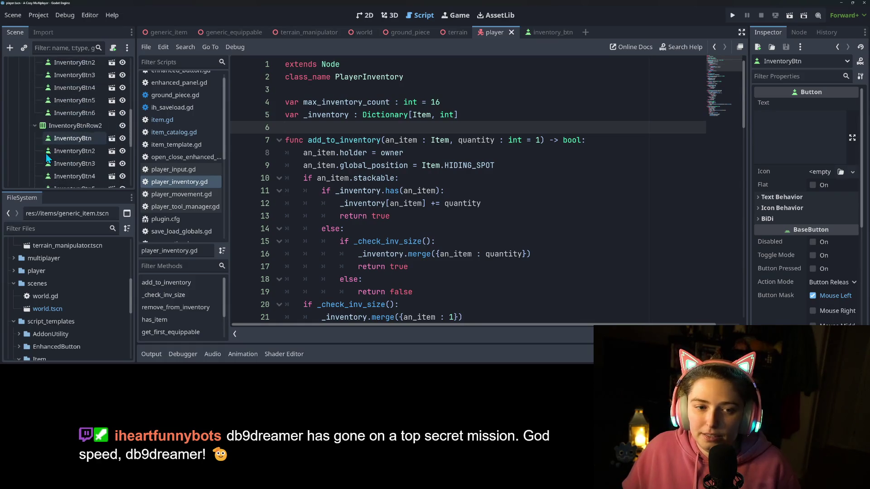
left_click(36, 126)
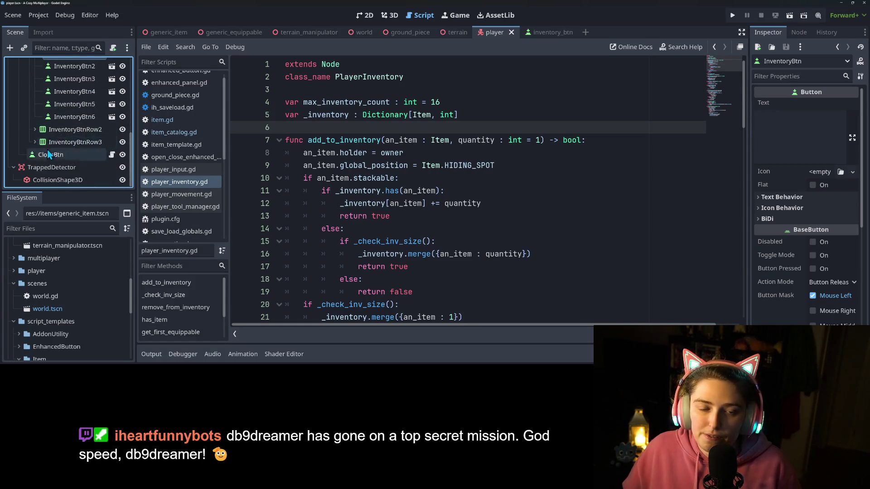
scroll(40, 140, "up", 4)
left_click(34, 122)
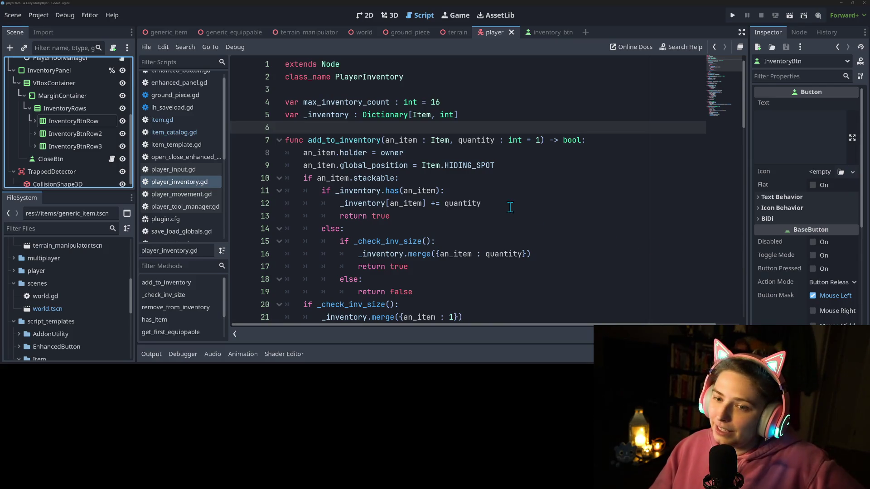
left_click(440, 169)
left_click(379, 132)
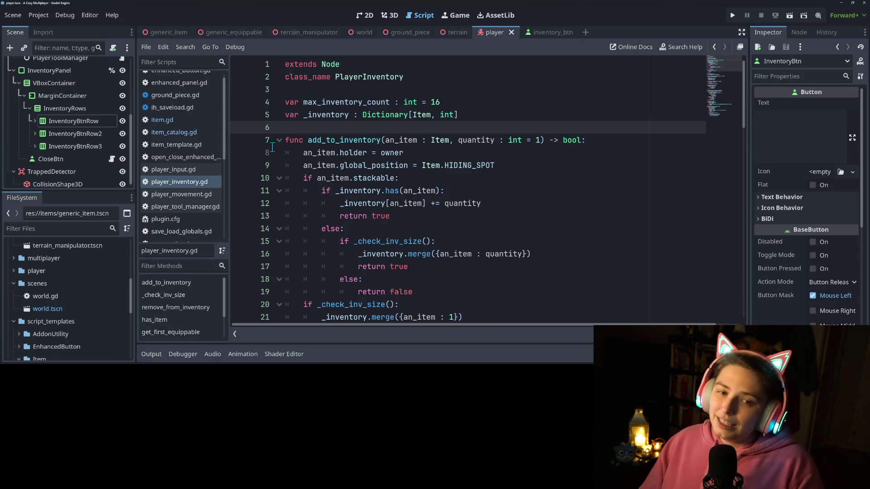
left_click(552, 33)
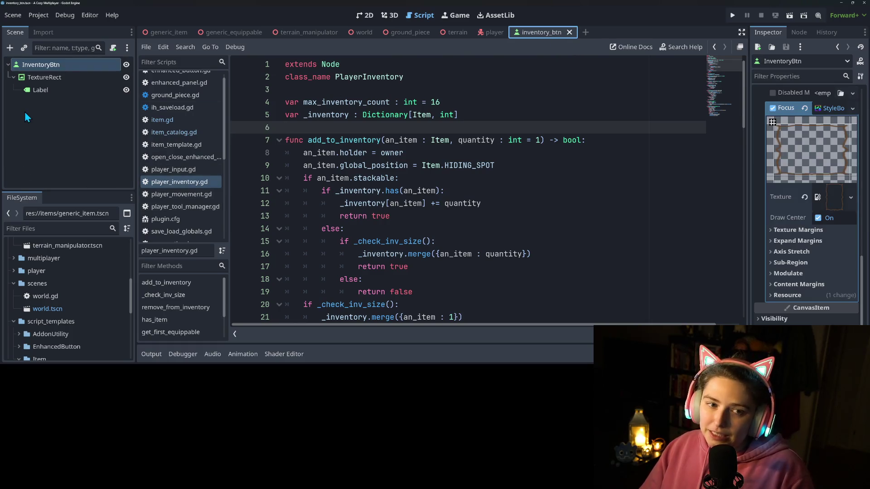
Attach a new inventory_btn.gd script to the InventoryBtn node
right_click(77, 68)
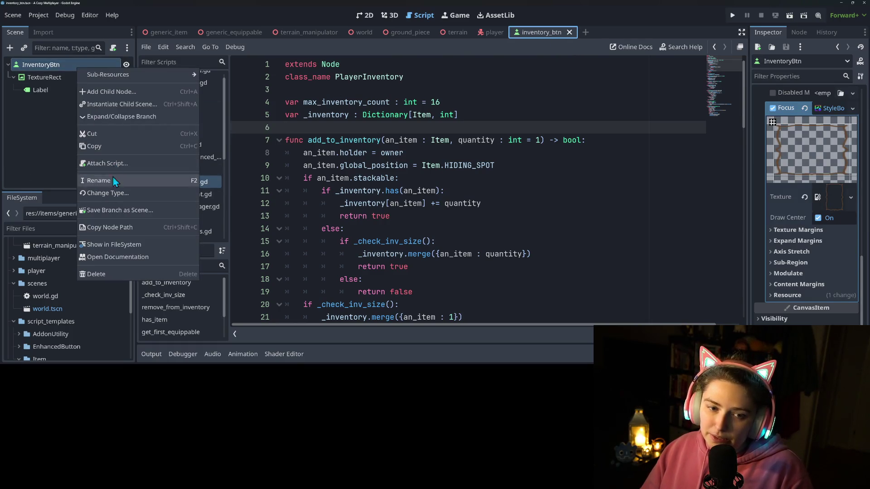
left_click(115, 164)
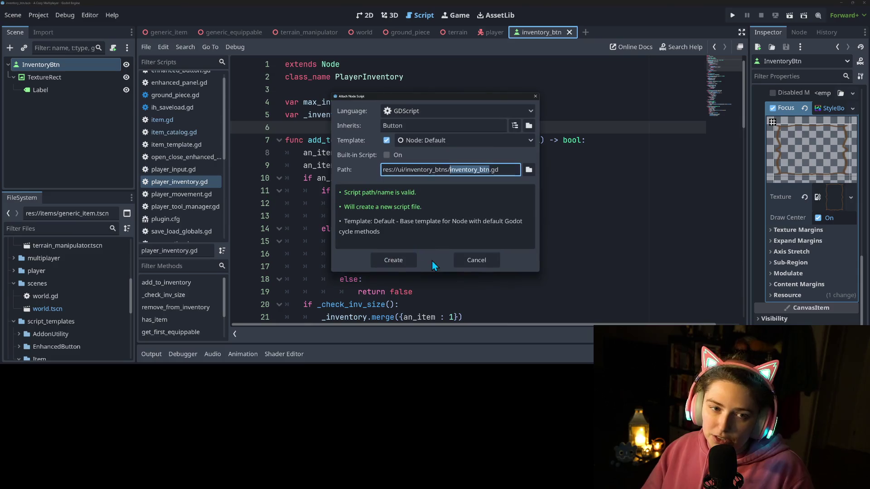
left_click(407, 265)
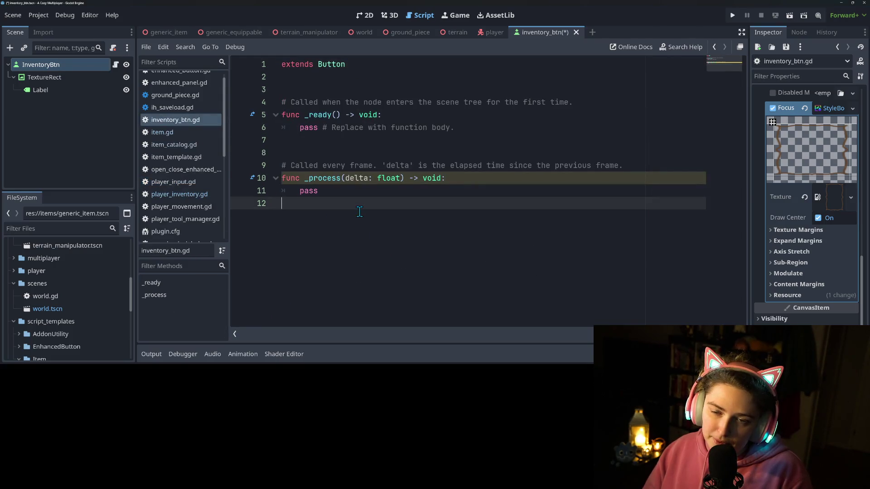
Declare 'var inventory_key : Item = null' and delete the unused _process function
left_click(325, 77)
key("Return")
type("var")
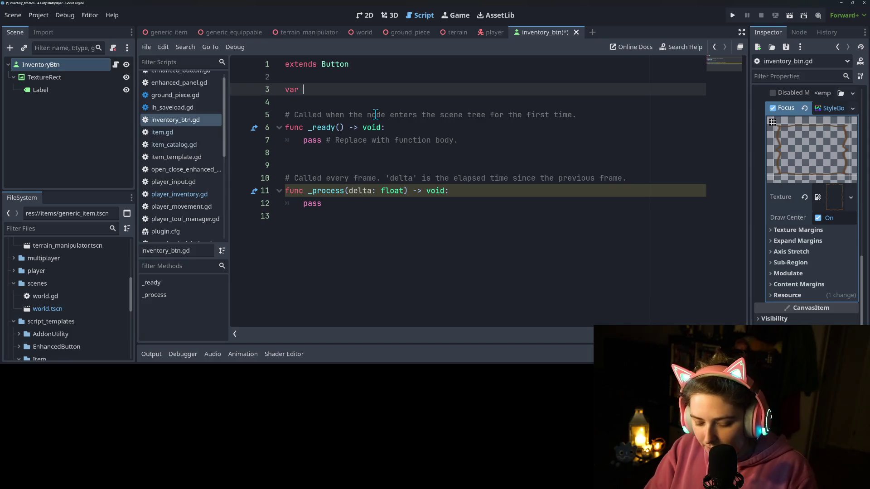
type("inventory_key : ")
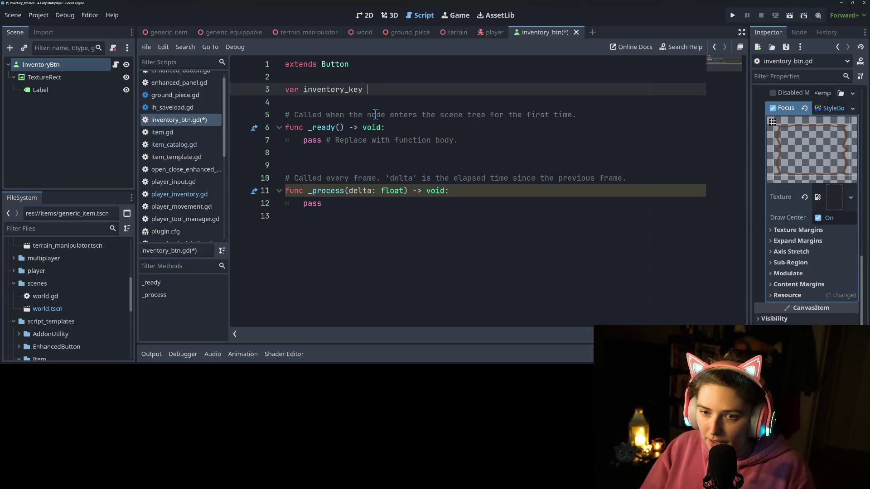
type("Item")
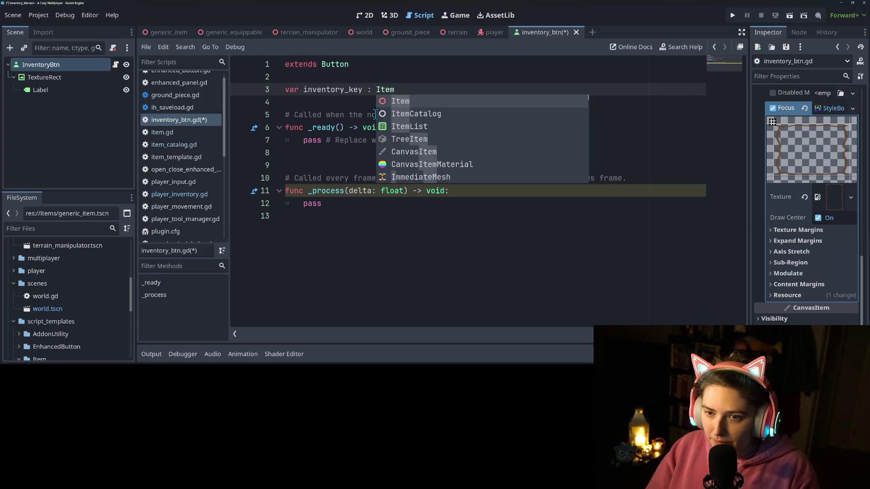
type(" = nu")
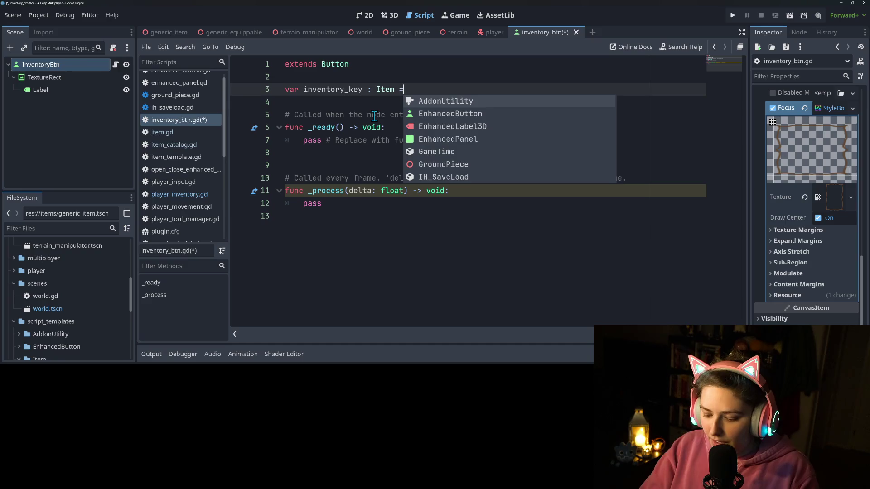
type("ll")
key("Escape")
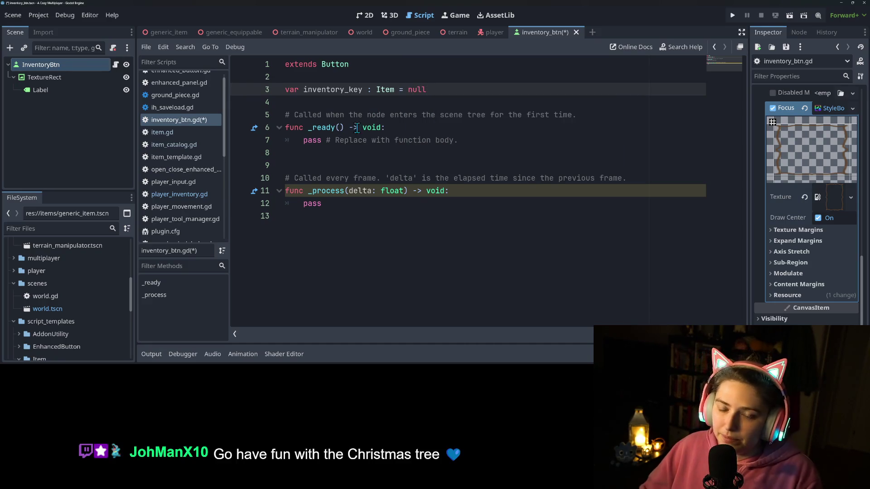
left_click(318, 200)
left_click_drag(333, 229, 262, 181)
key("BackSpace")
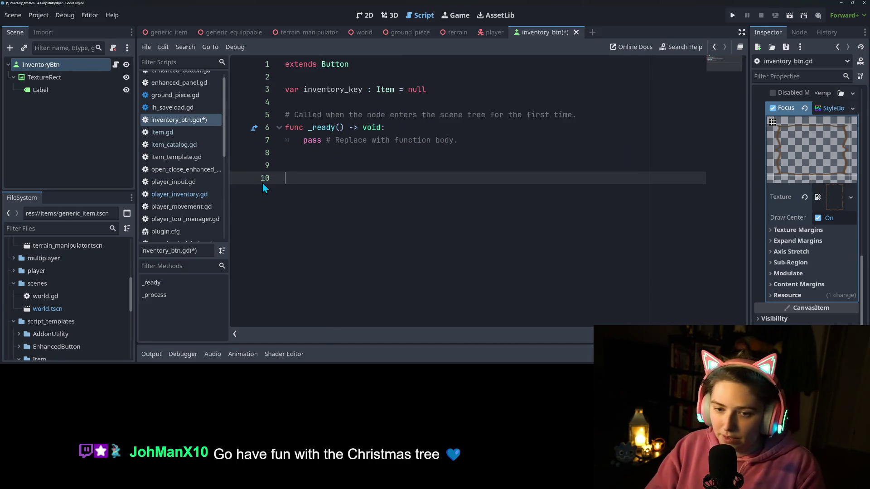
Add func set_inventory_key(a_key : Item) -> void: that assigns inventory_key = a_key
type("func set_inve")
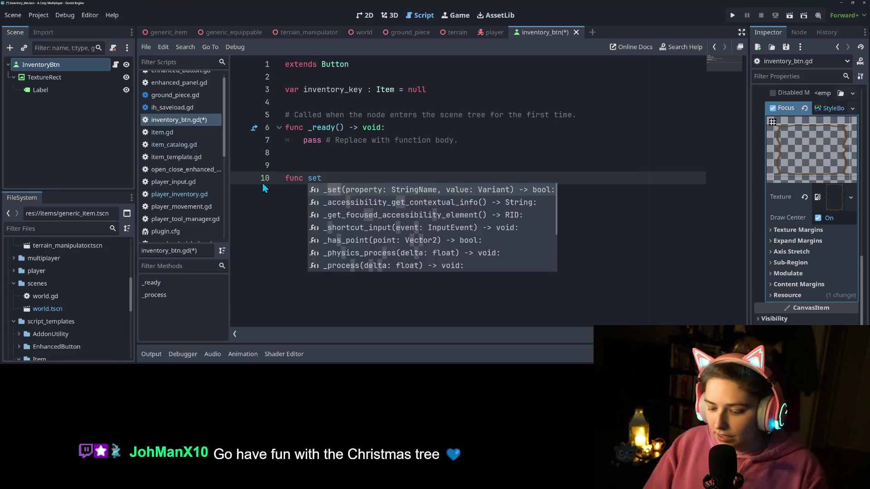
type("ntory_key")
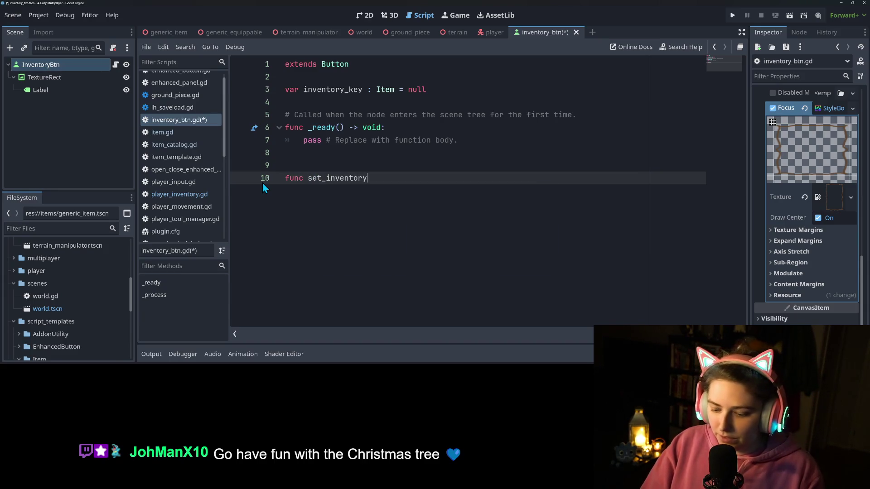
type("(")
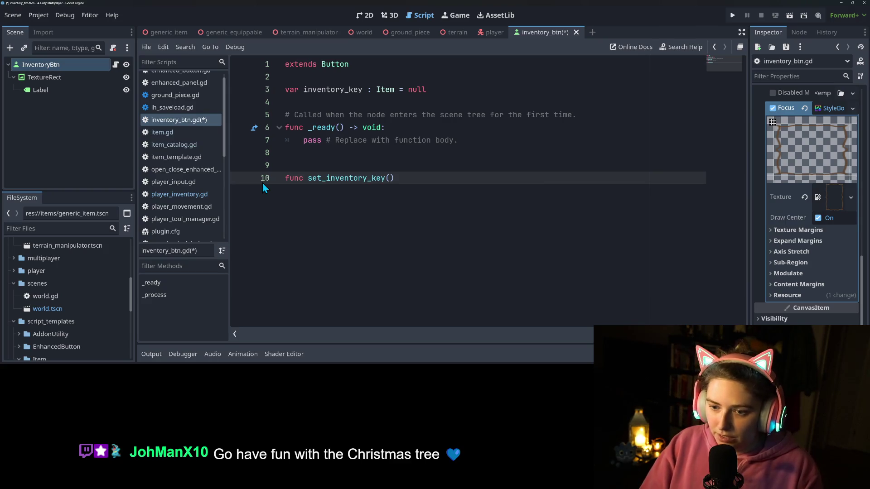
type("a_key")
type(" : ")
type("Item) -")
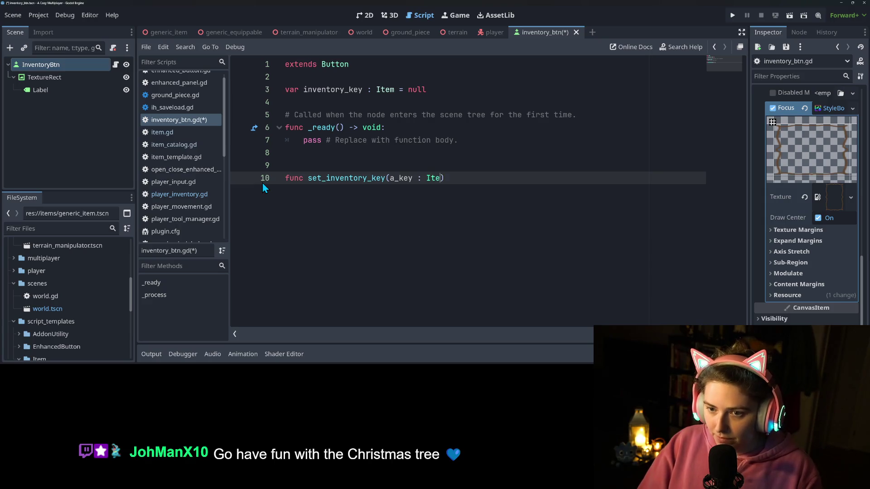
type("> void:")
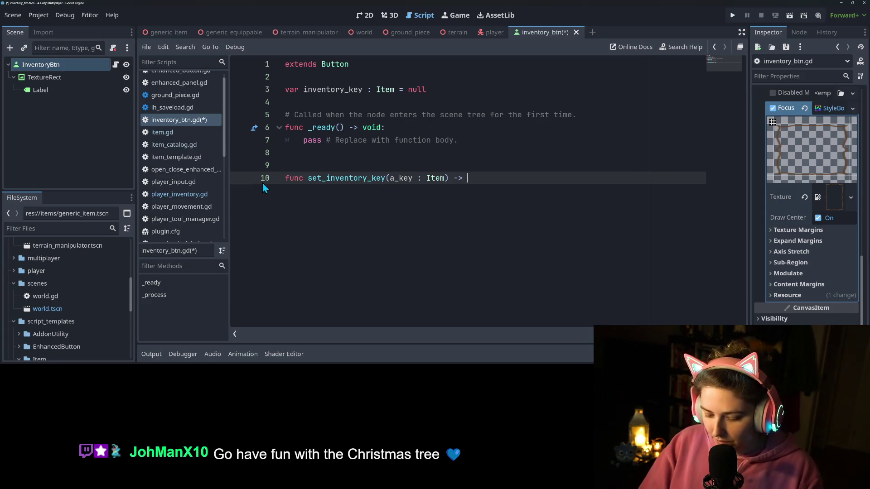
key("Return")
type("if")
key("BackSpace")
key("BackSpace")
key("BackSpace")
type("i")
key("Return")
type("= ")
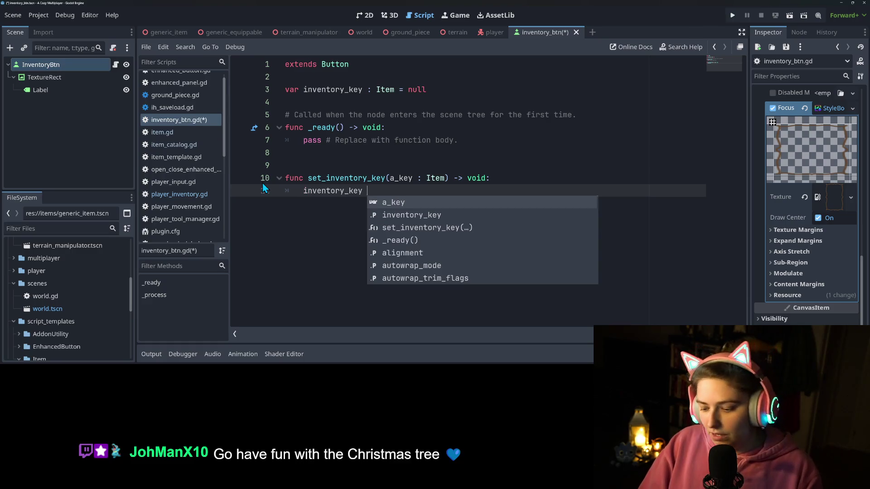
type("a")
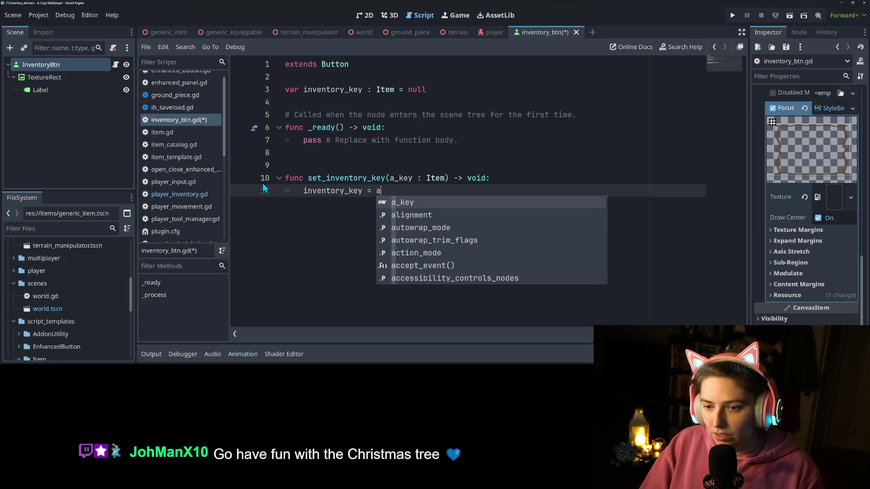
key("Return")
key("Return")
Make the setter assign icon = inventory_key.inventory_icon
type("if is")
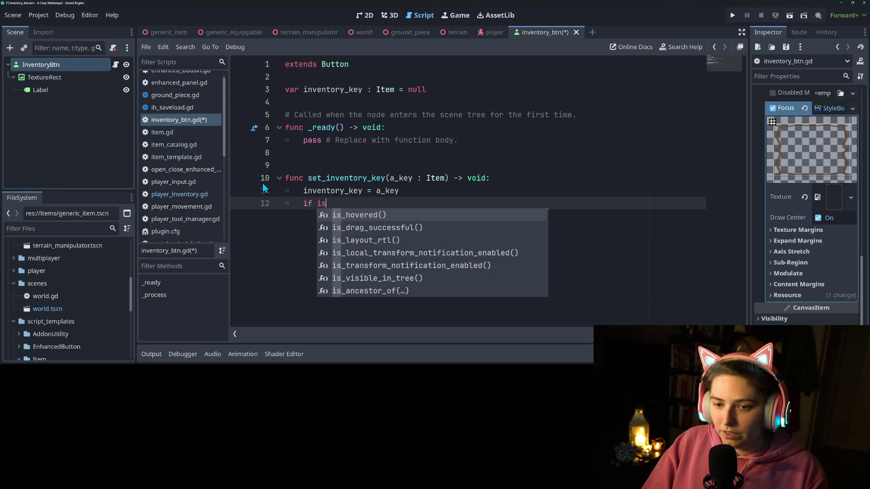
type("_ins")
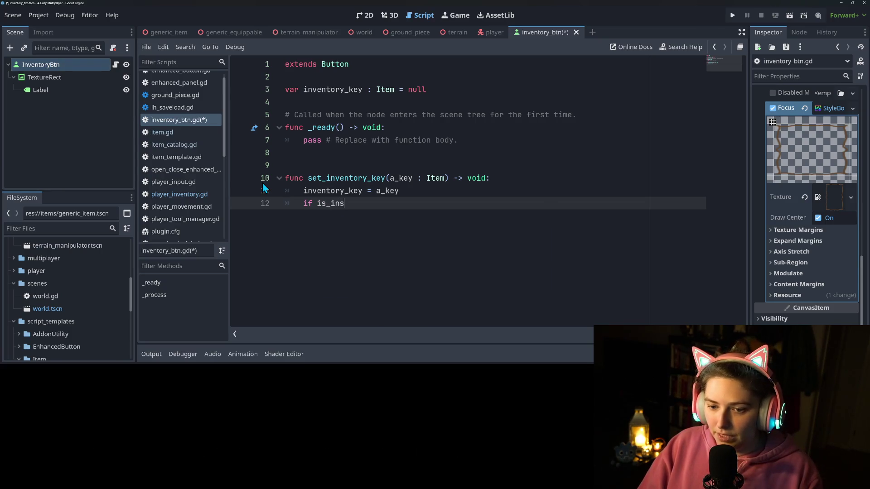
key("Return")
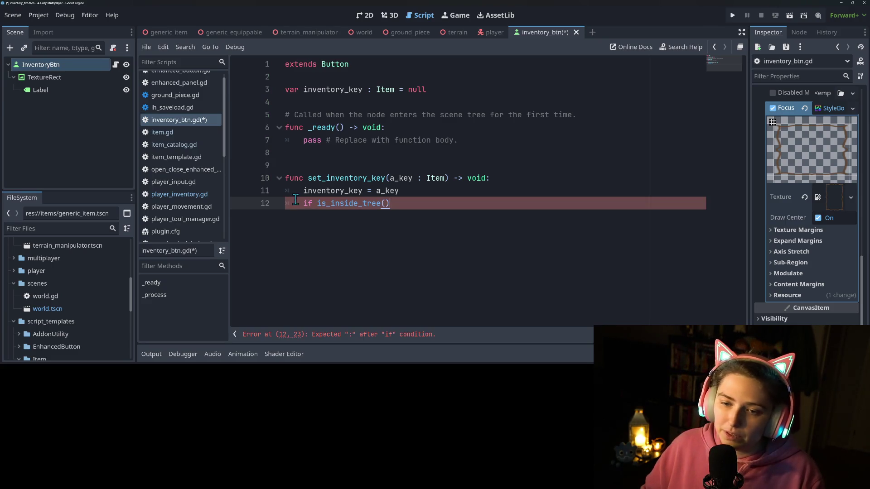
left_click_drag(303, 203, 420, 207)
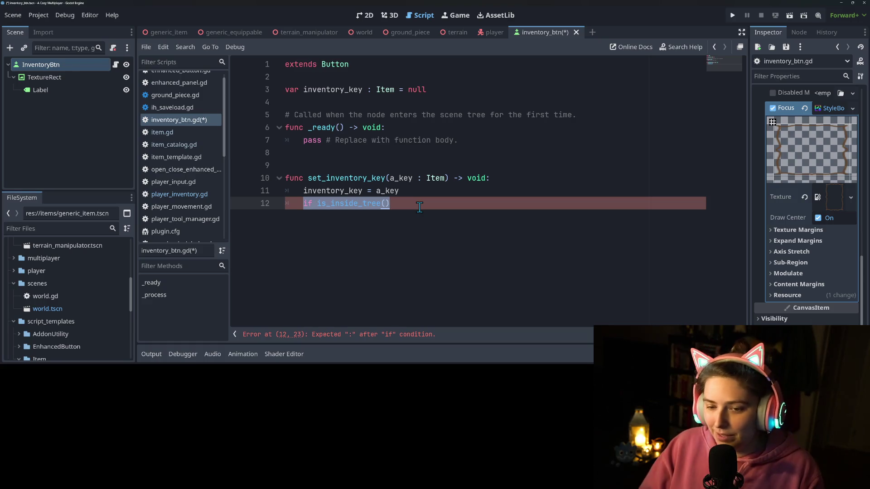
key("BackSpace")
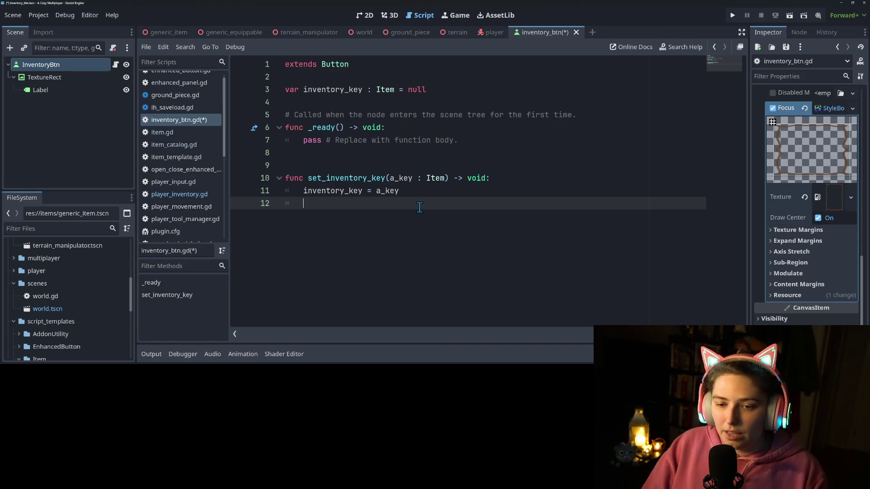
type("if ")
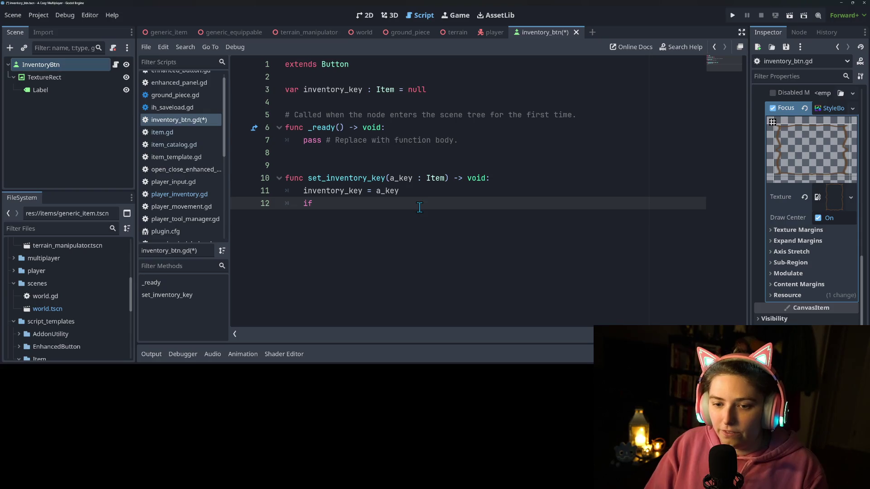
type("i")
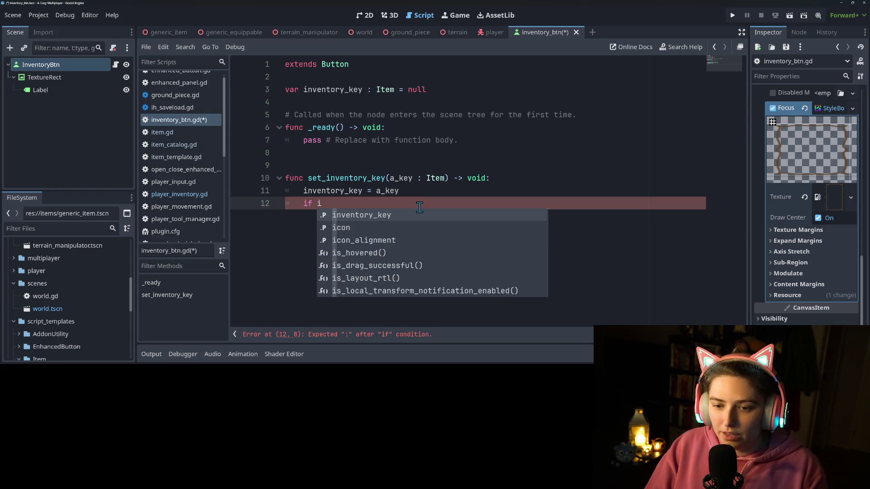
key("BackSpace")
key("BackSpace")
key("BackSpace")
type("t")
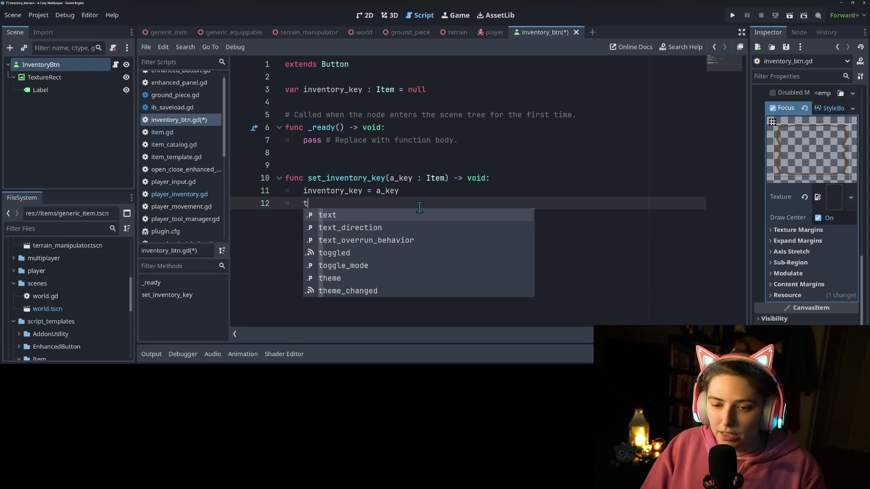
key("BackSpace")
type("text")
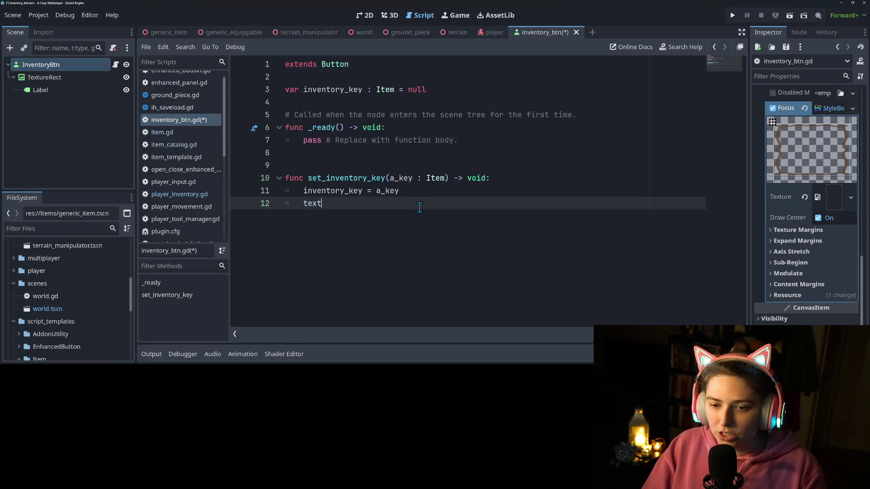
type("ur")
key("BackSpace")
key("BackSpace")
key("BackSpace")
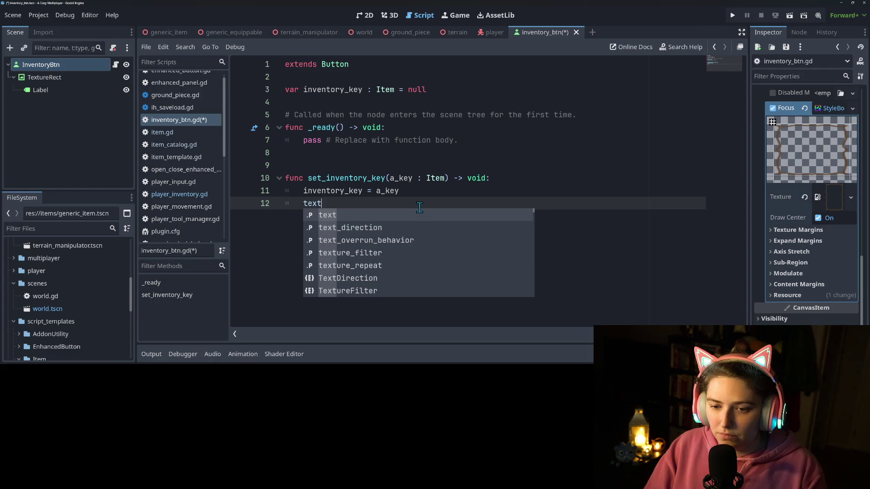
type("icon = ")
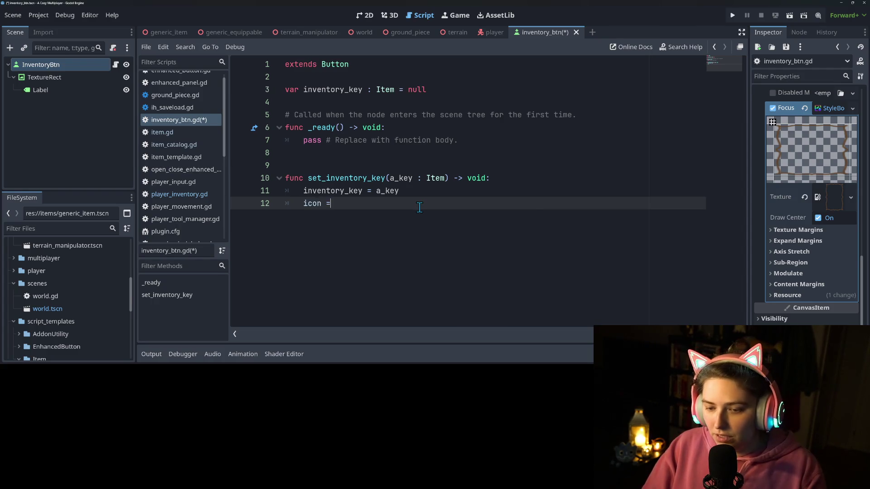
type("inventory_key.")
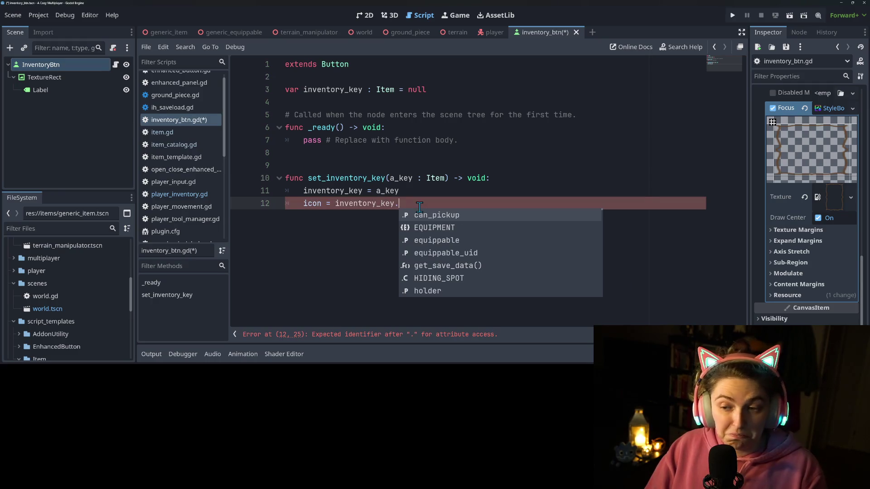
type("i")
key("Down")
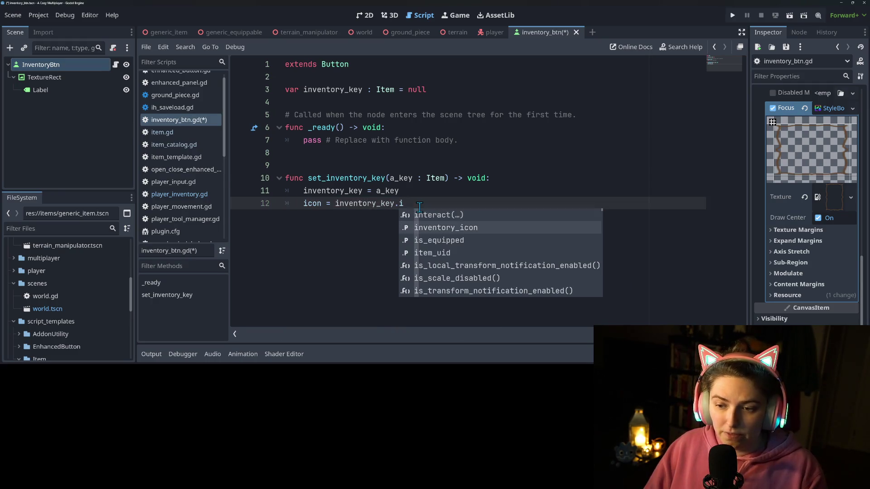
key("Return")
Save, then delete the leftover comment and unused _ready function
key("ctrl+s")
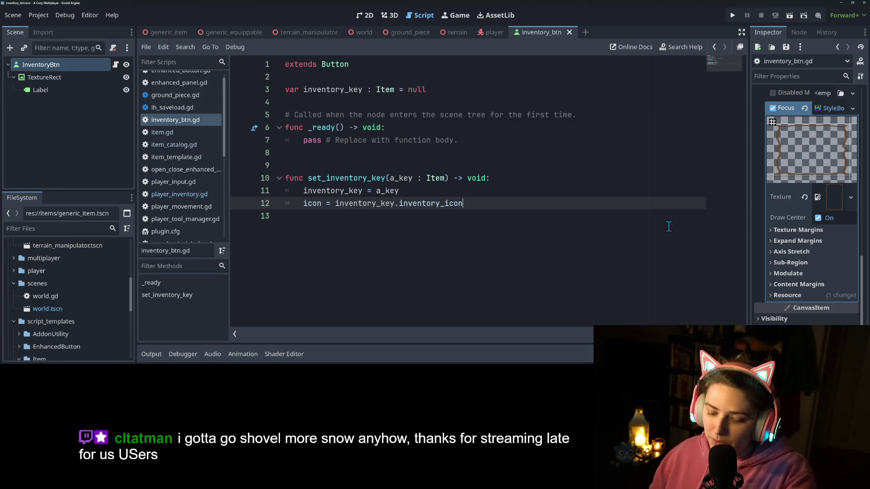
left_click_drag(379, 166, 285, 104)
key("BackSpace")
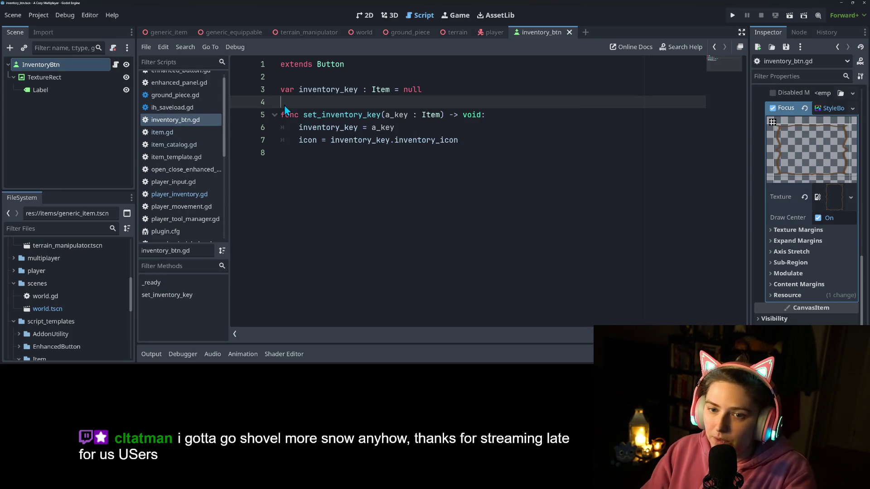
Change the script's base class from Button to EnhancedButton and save
key("ctrl+s")
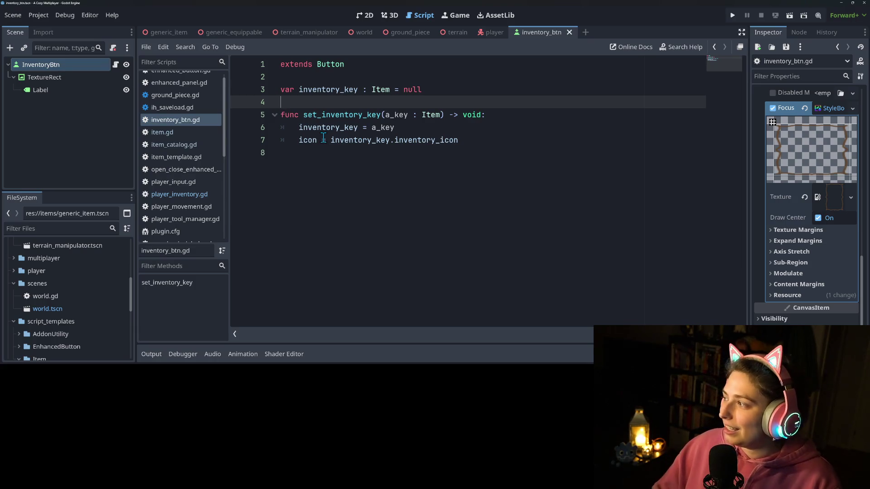
mouse_move(321, 130)
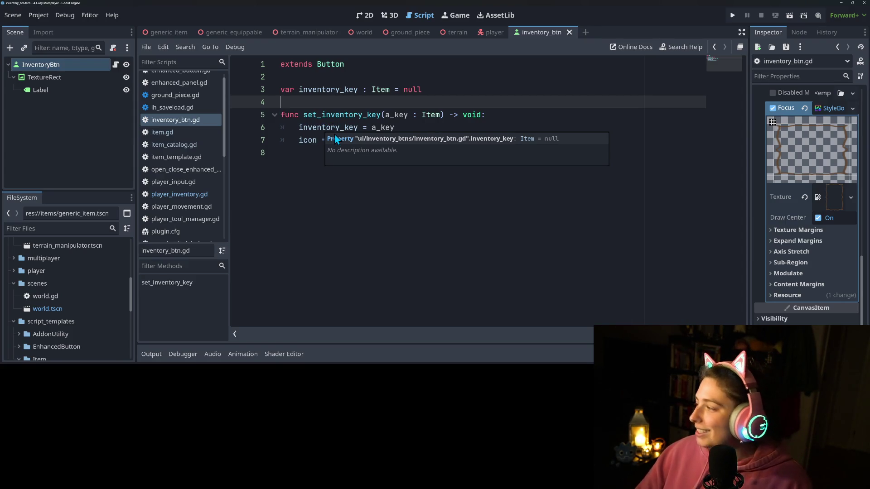
left_click(325, 65)
double_click(324, 65)
type("Enh")
key("Return")
left_click(548, 229)
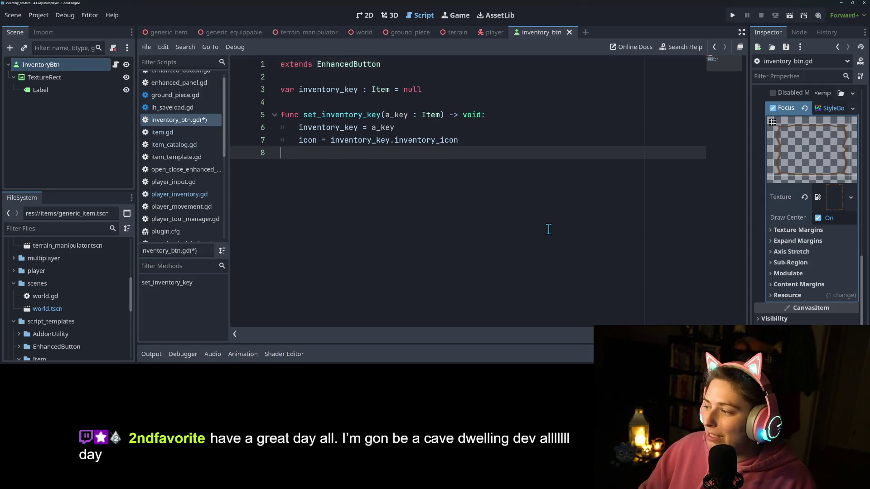
key("ctrl+s")
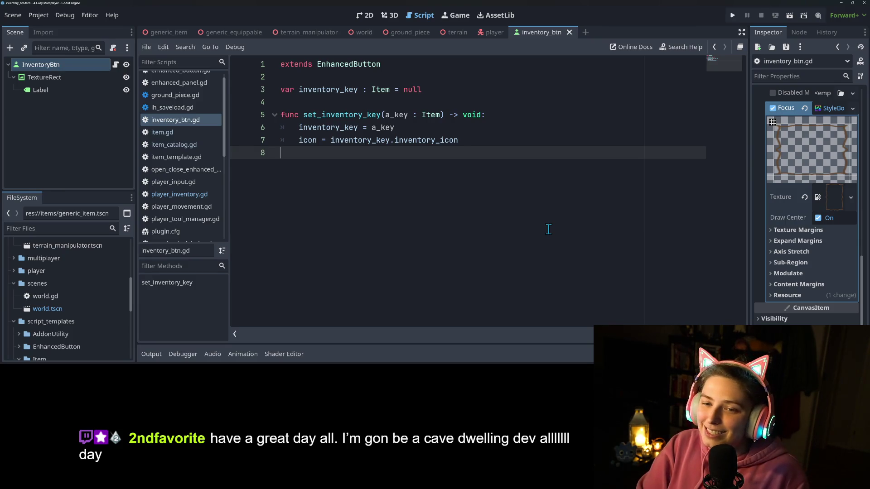
Add an _on_pressed() -> void override calling super._on_pressed(), and save
key("Return")
type("func ")
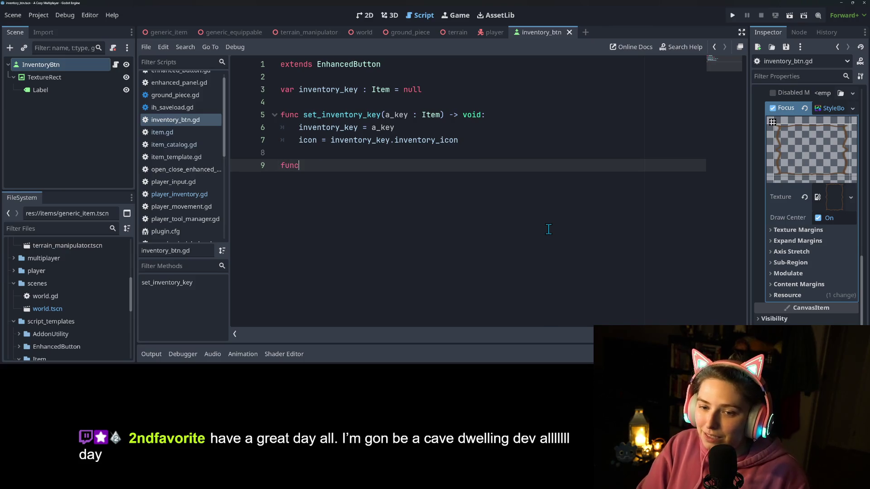
type("on")
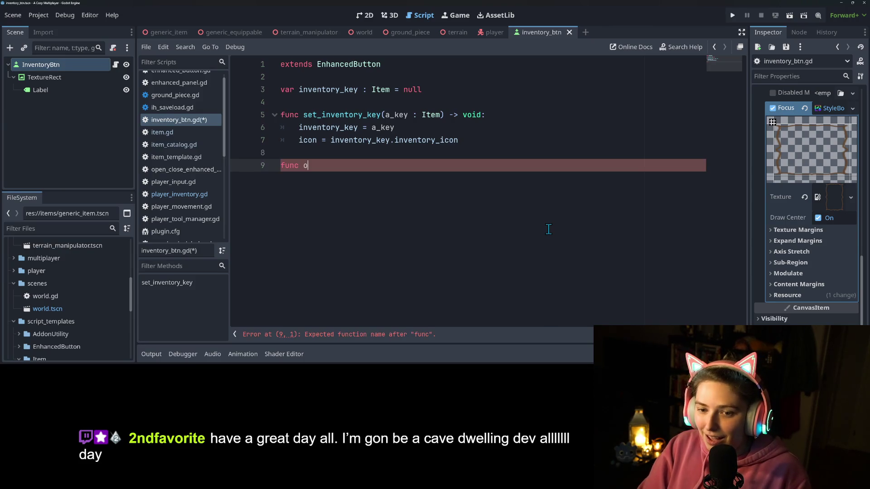
key("Down")
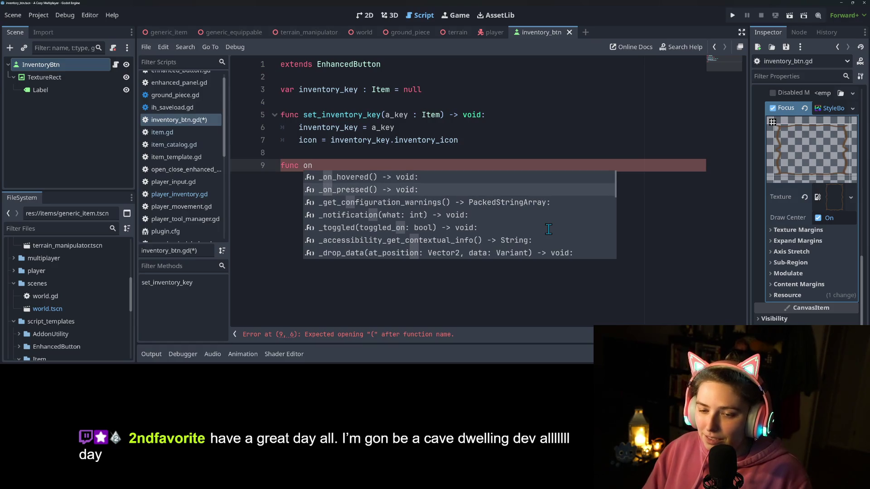
key("Return")
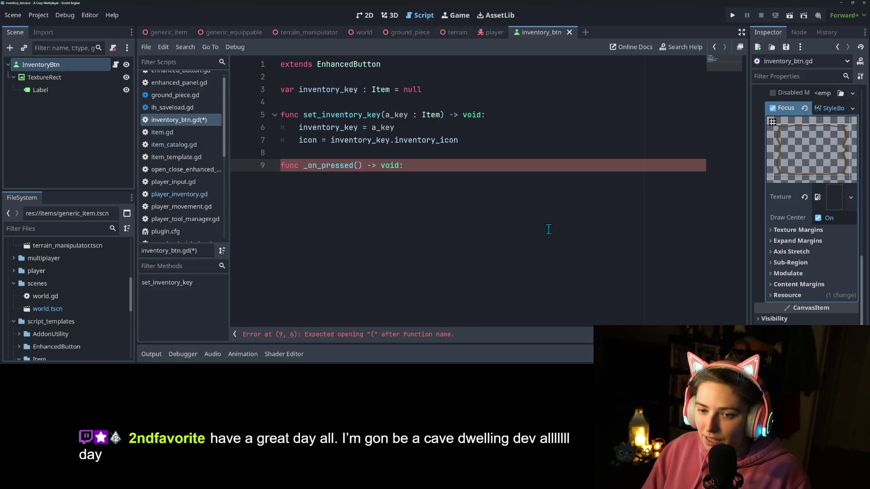
key("Return")
type("super.")
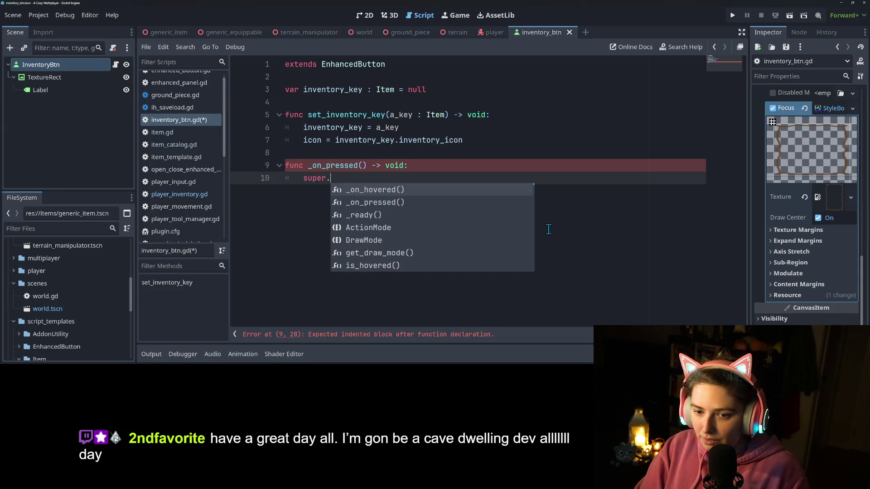
key("Down")
key("Return")
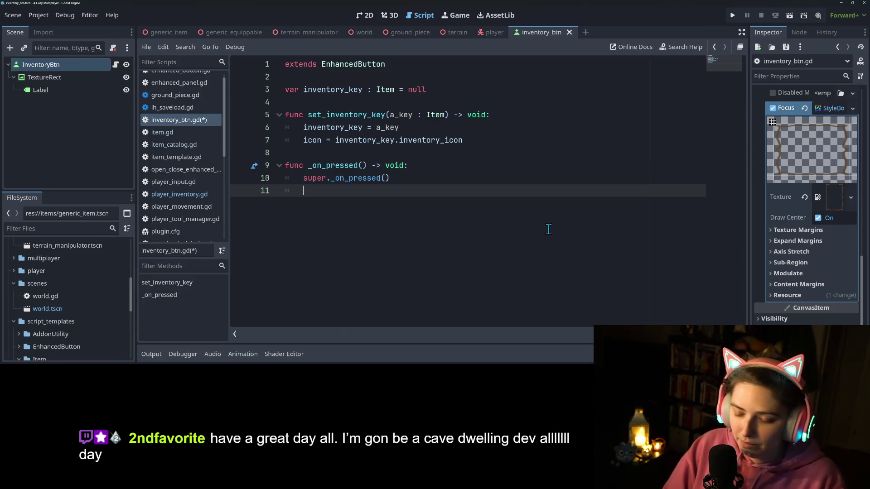
type("Inv")
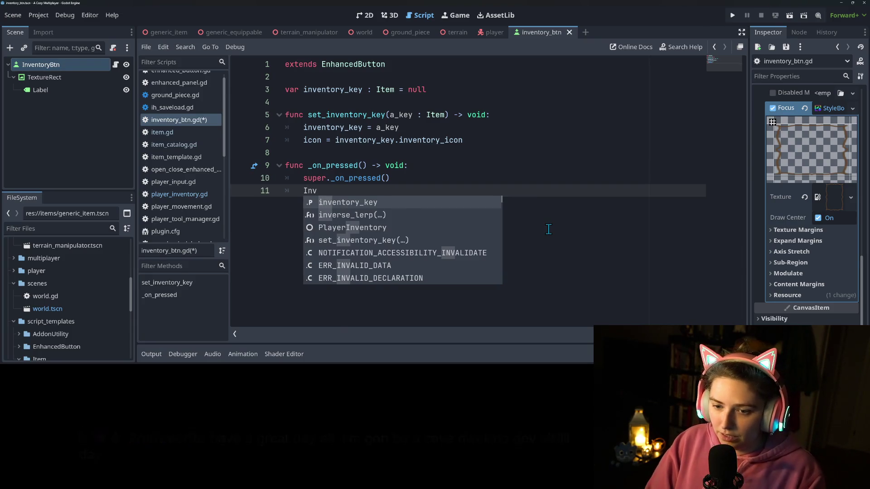
key("BackSpace")
key("BackSpace")
key("BackSpace")
type("if")
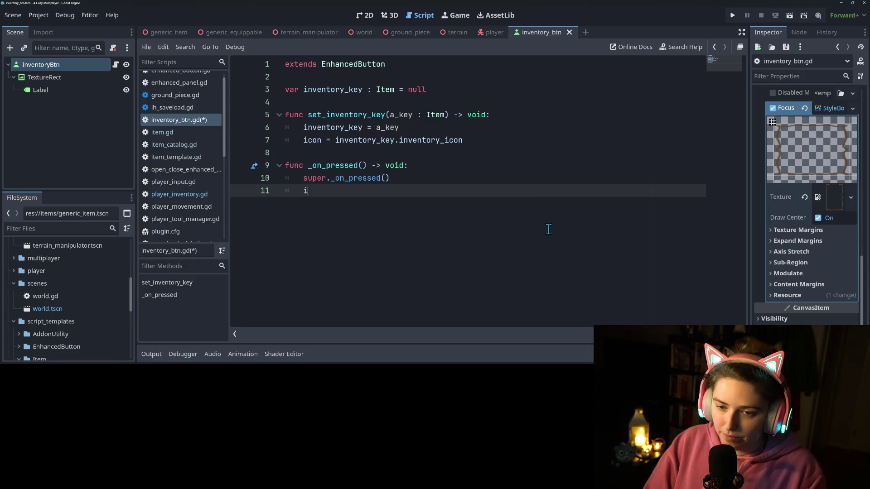
key("BackSpace")
key("BackSpace")
key("BackSpace")
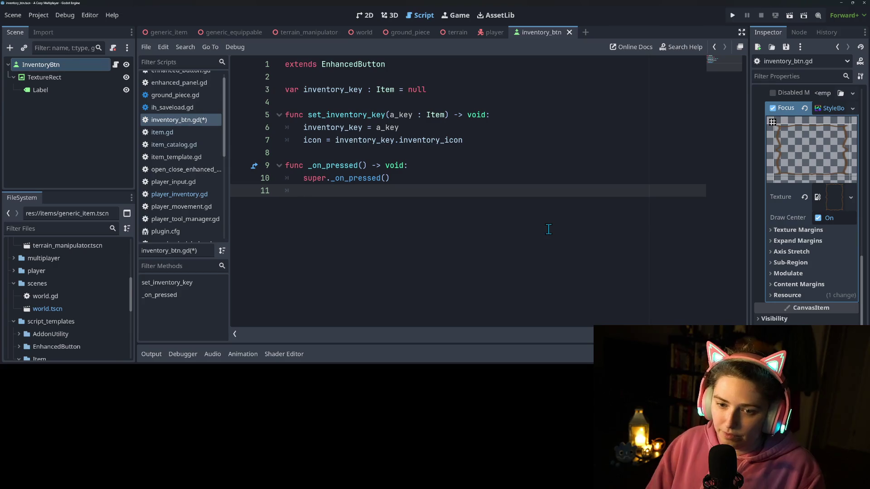
key("ctrl+s")
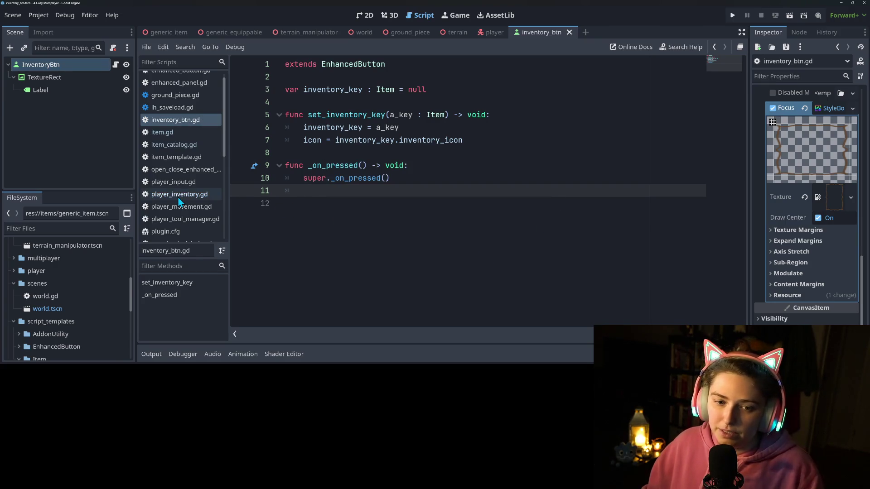
left_click(177, 195)
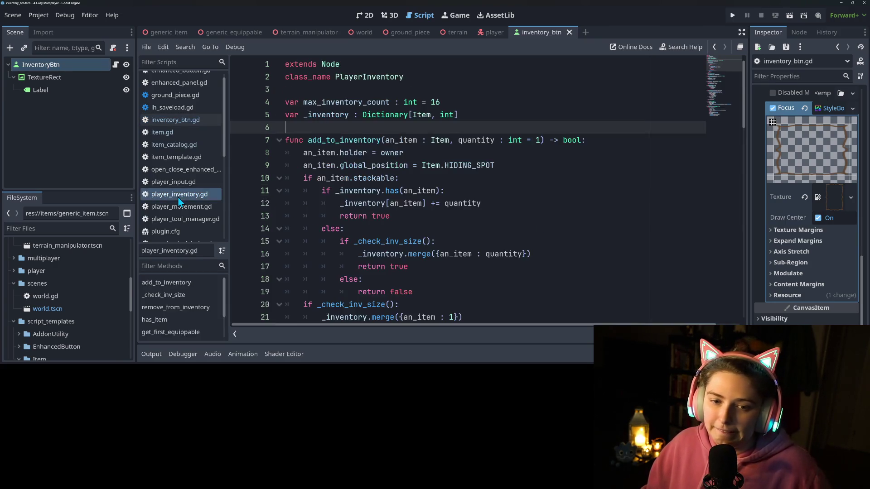
double_click(339, 143)
scroll(348, 226, "down", 7)
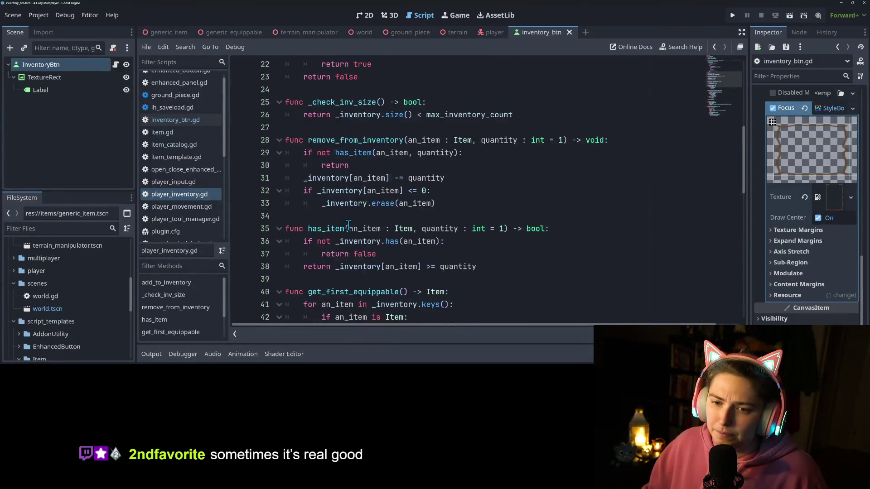
scroll(348, 226, "down", 4)
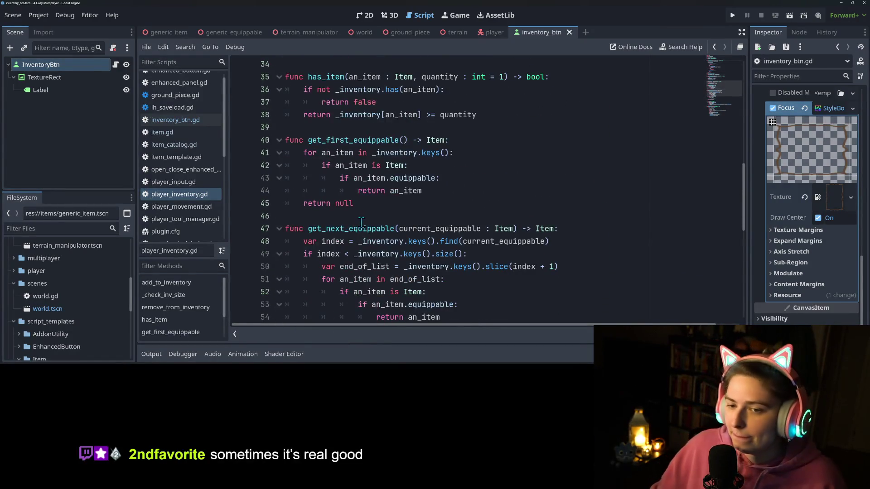
scroll(483, 209, "down", 9)
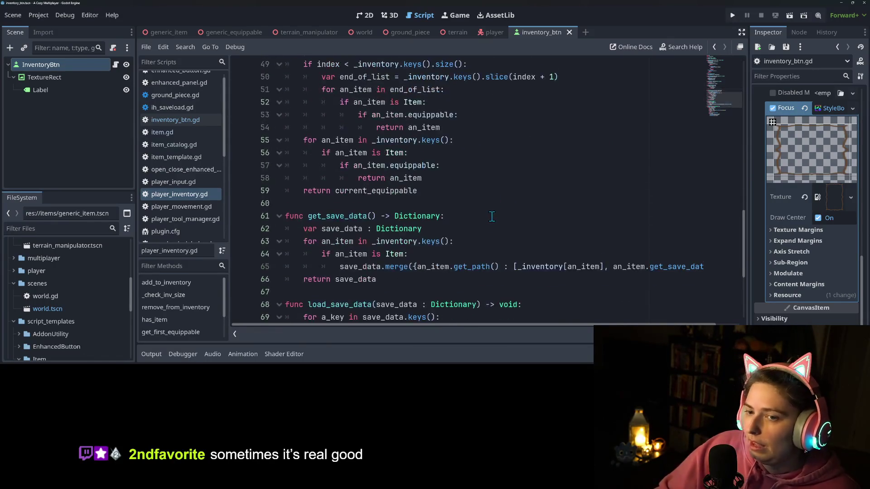
scroll(490, 217, "up", 20)
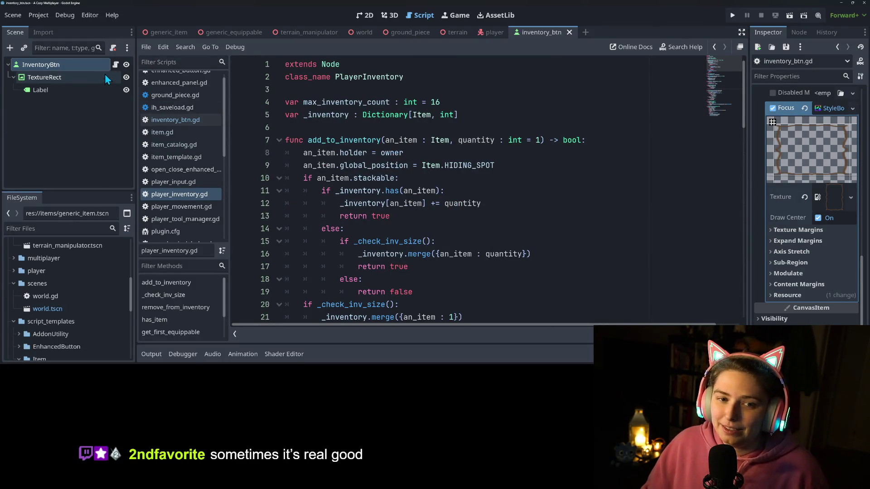
left_click(115, 65)
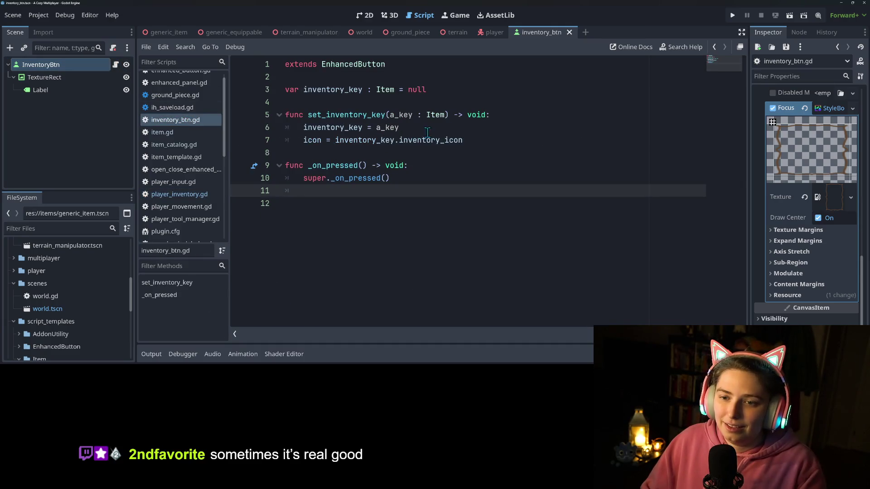
Rename the setter to set_inventory_data and add an a_quantity : int parameter
left_click(364, 116)
double_click(364, 115)
left_click_drag(385, 116, 373, 117)
type("data(a_key : Item")
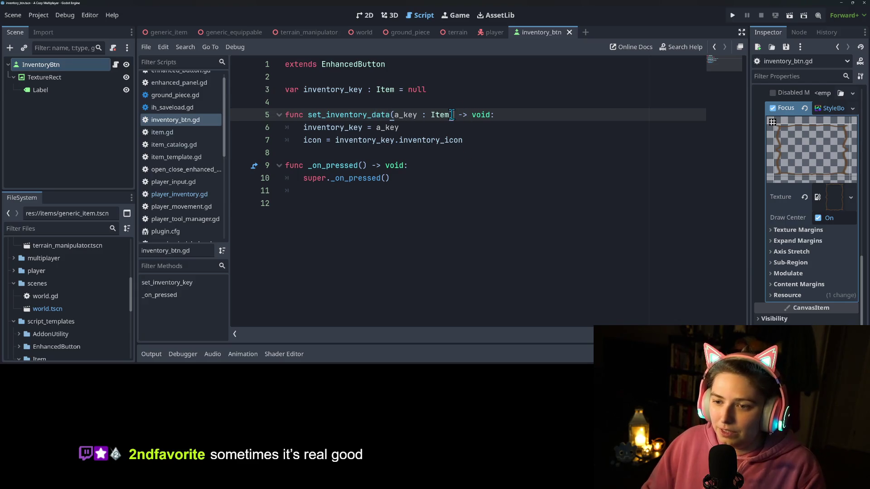
type(", a_qua")
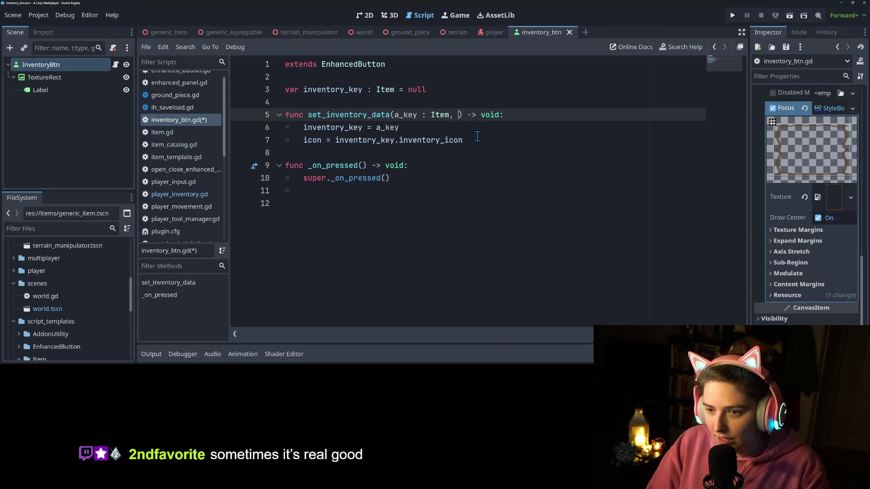
type("ntity : int")
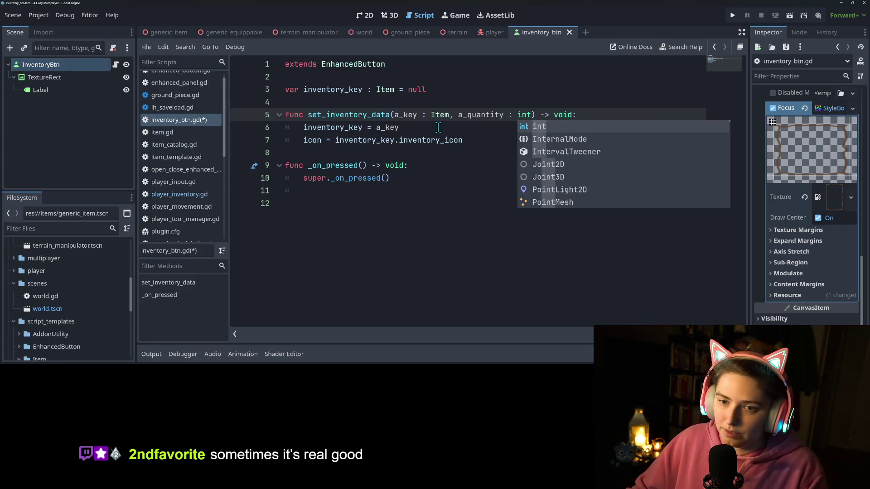
left_click(440, 90)
key("Return")
type("var quantity")
key("BackSpace")
key("BackSpace")
key("BackSpace")
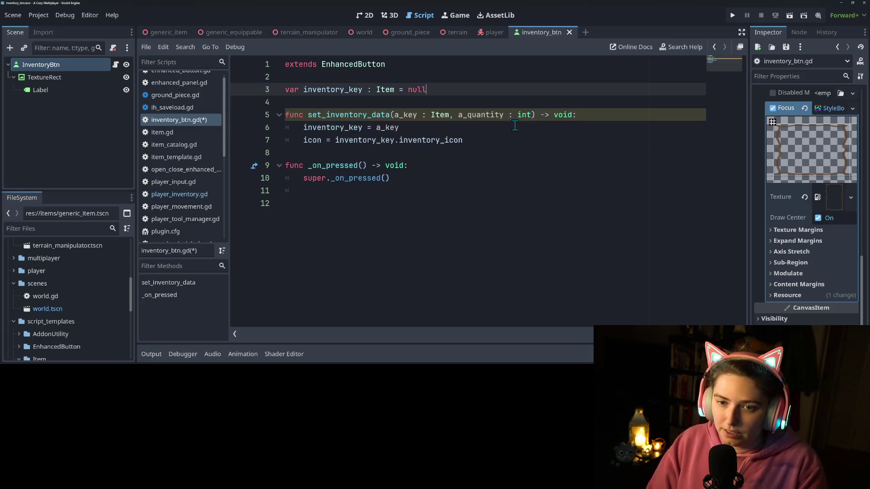
Begin an 'if a_quantity > 1:' check below the icon assignment
left_click(507, 140)
key("Return")
type("if a")
key("Down")
key("Return")
type("> 1:")
key("Return")
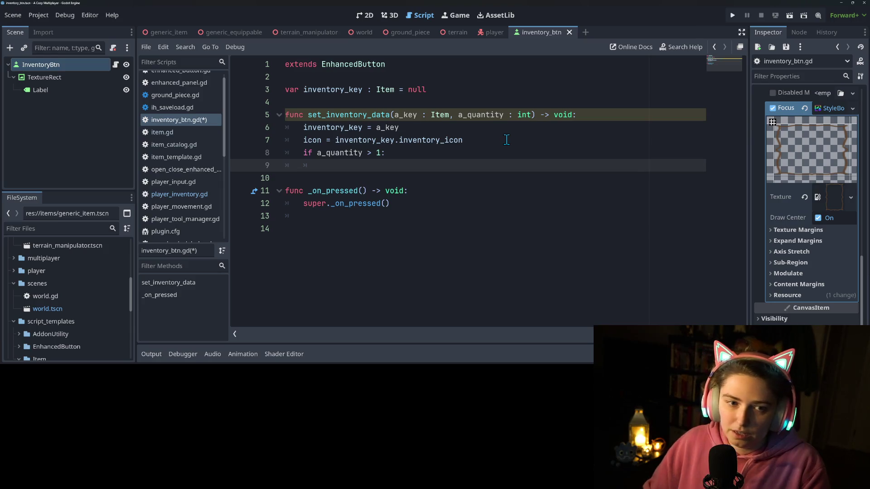
Rename the Label node to QuantityLbl and make it accessible by unique name
right_click(51, 91)
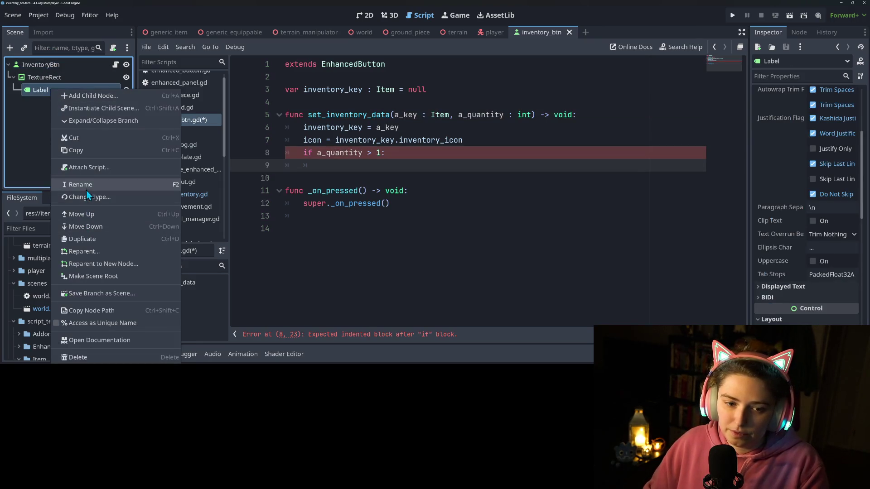
left_click(86, 188)
type("QuantityL")
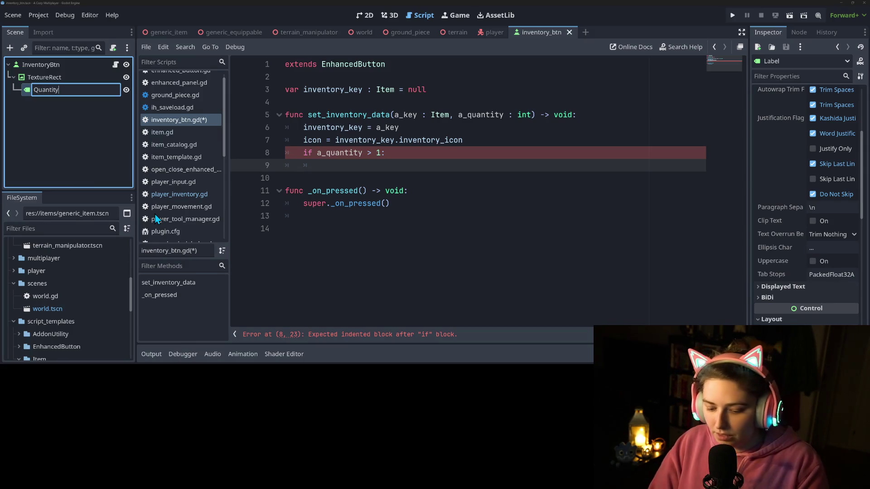
type("bl")
key("Return")
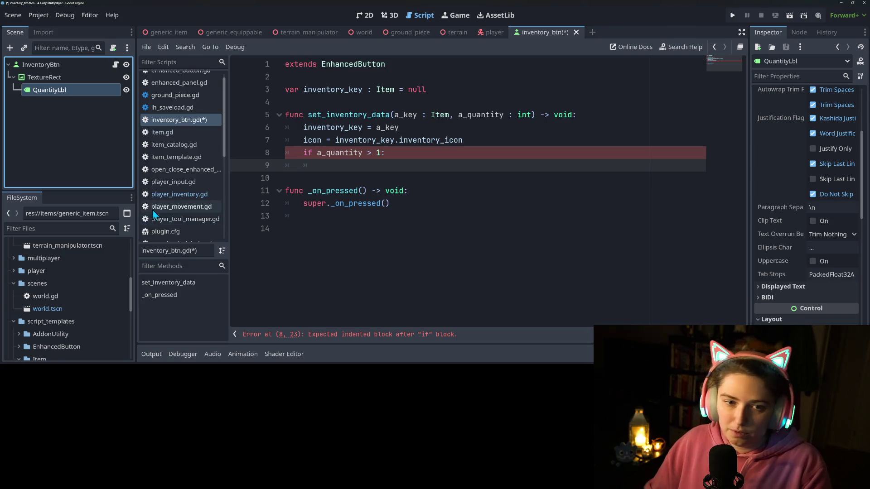
right_click(83, 89)
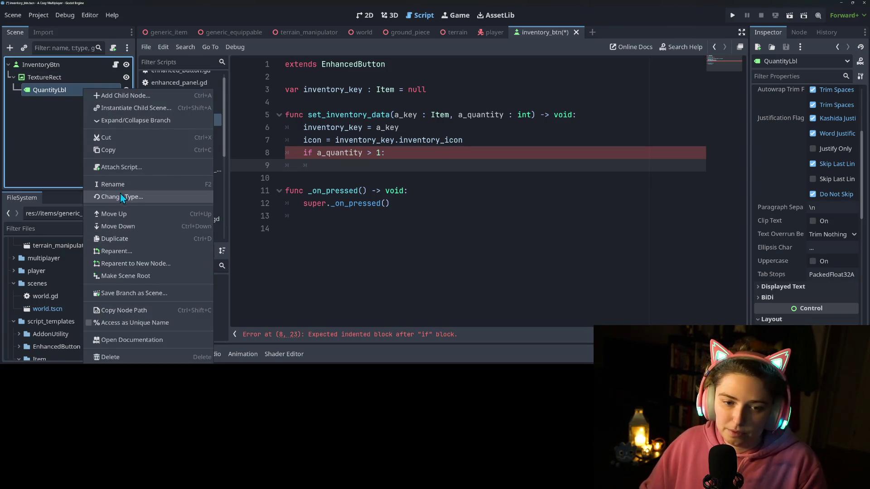
left_click(135, 323)
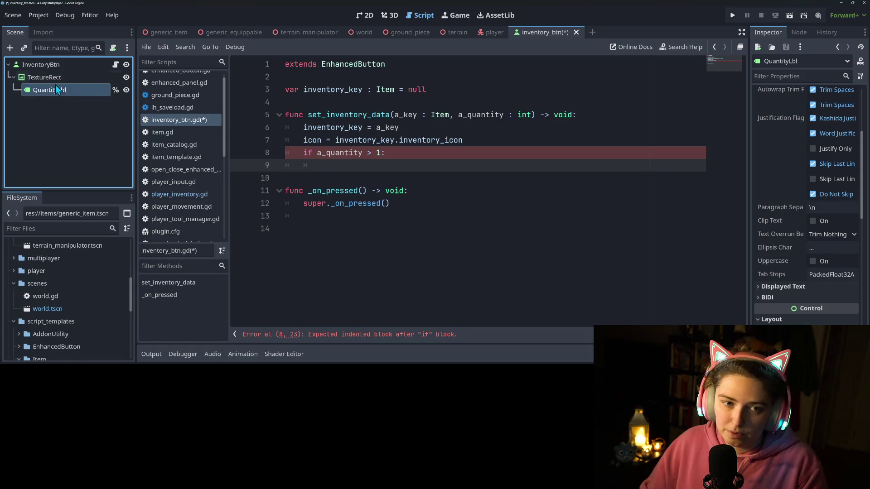
Make TextureRect unique, rename it QuantityBox, and drop its reference into line 9
right_click(53, 78)
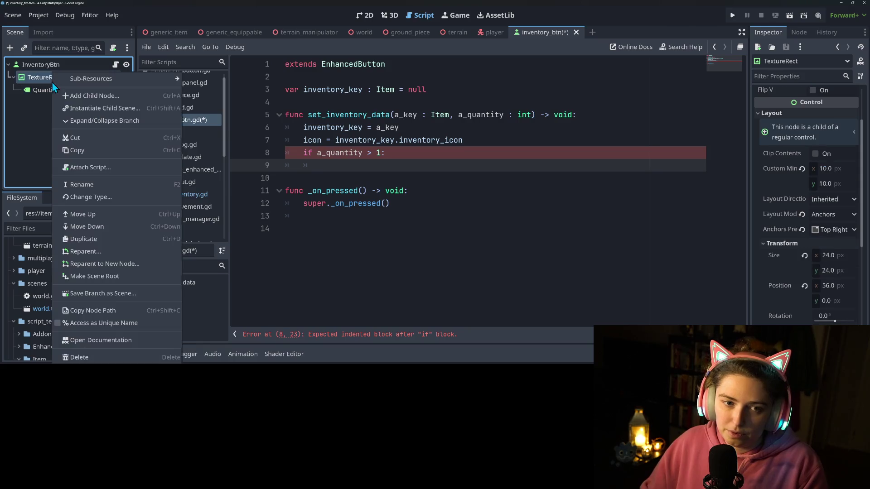
left_click(91, 321)
right_click(82, 77)
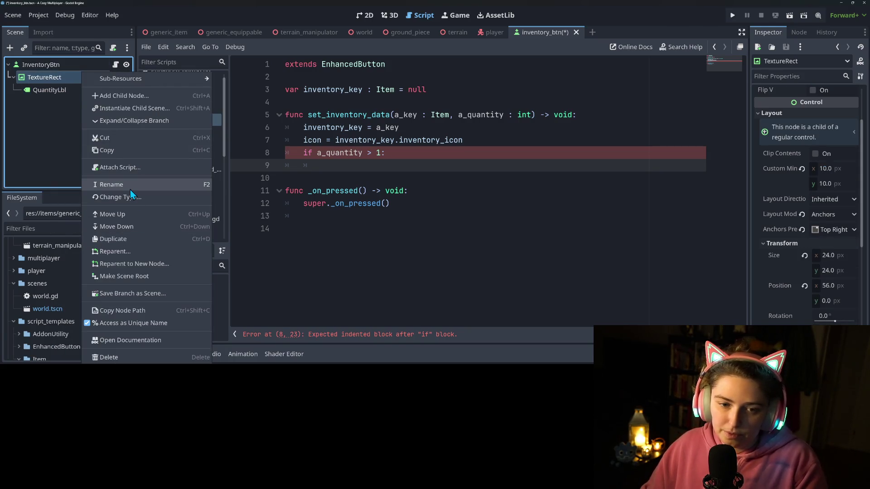
left_click(130, 190)
type("Quantity")
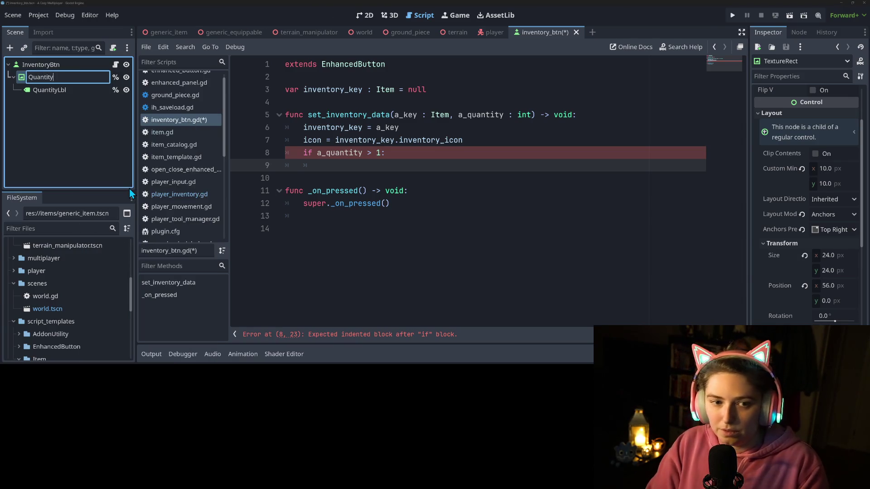
type("Box")
key("Return")
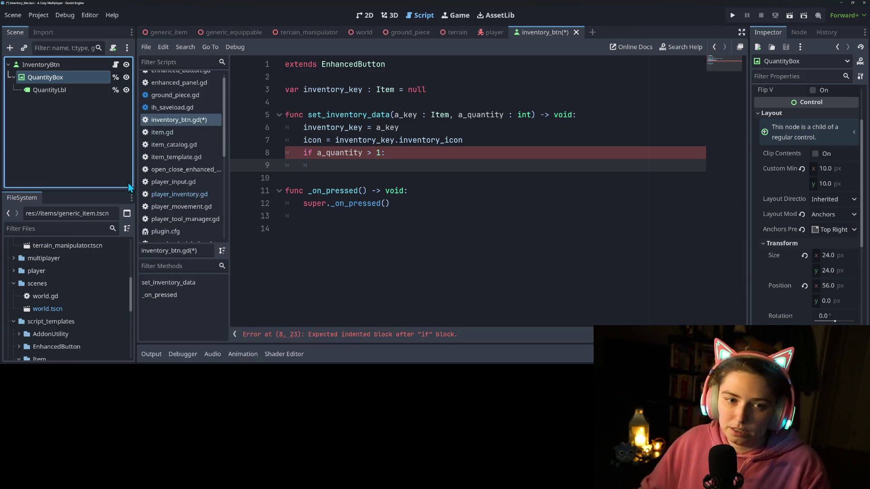
left_click_drag(54, 78, 326, 175)
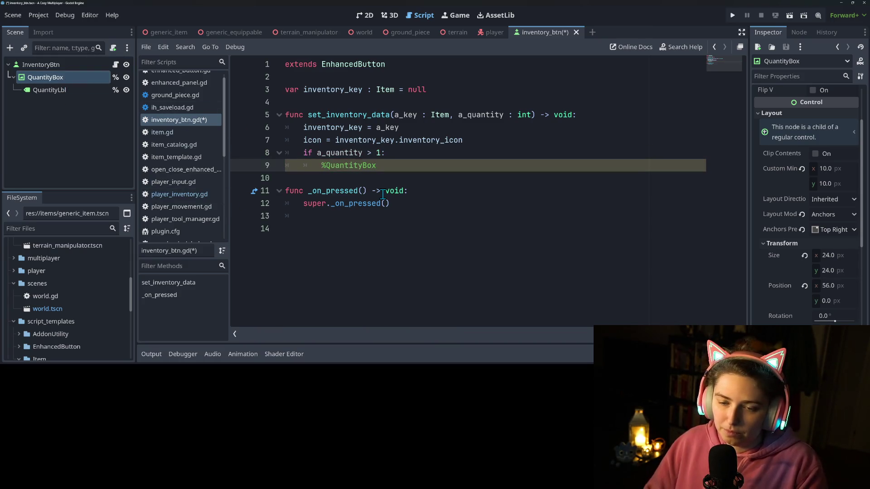
Write %QuantityBox.visible = a_quantity > 1 and delete the old if line
type(".visible ")
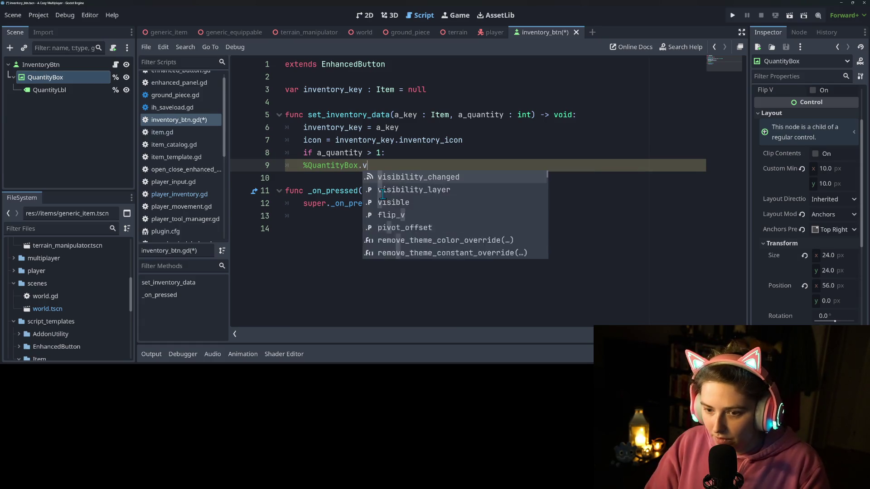
type("= a")
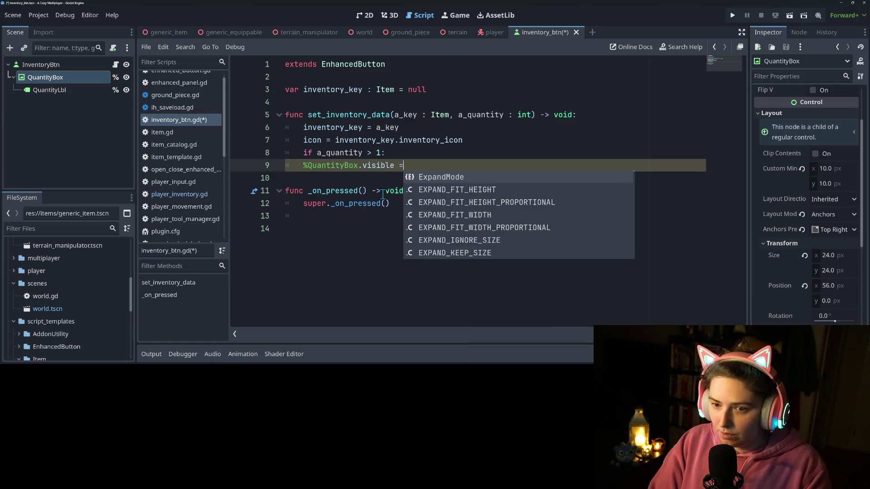
key("Down")
key("Return")
type("> 1")
key("Return")
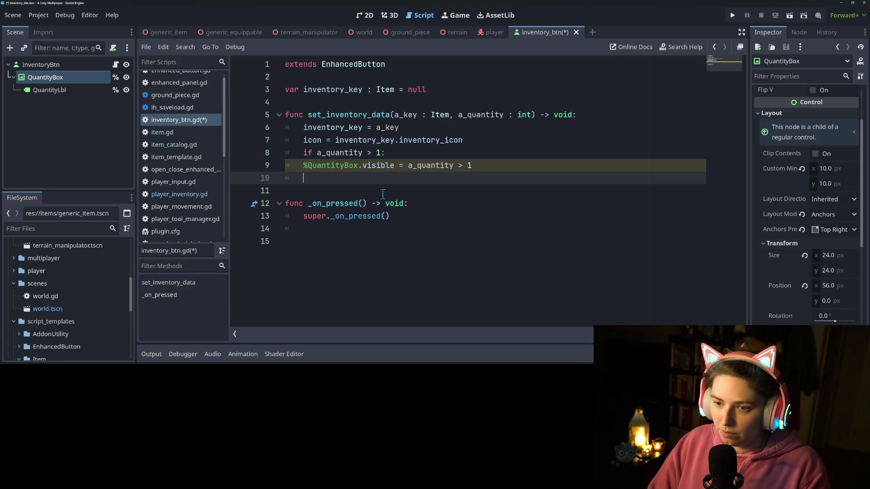
left_click_drag(383, 153, 248, 157)
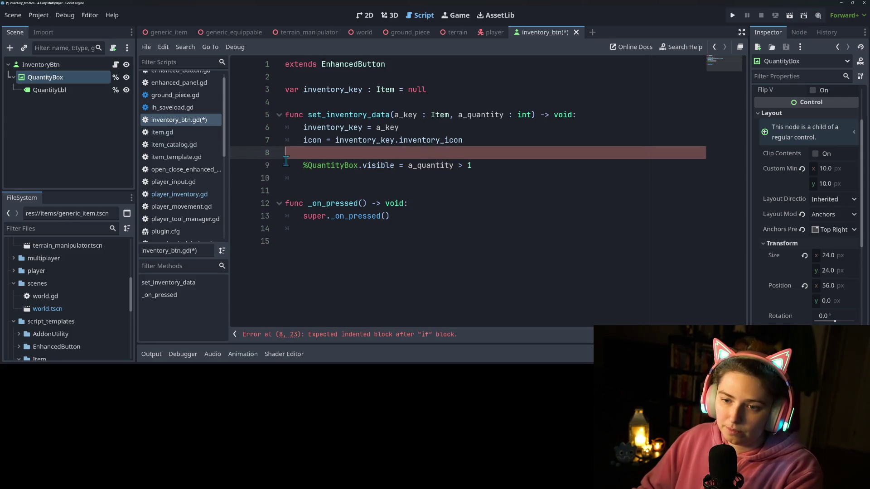
key("BackSpace")
key("BackSpace")
Add %QuantityLbl.text = str(a_quantity) and save the script
left_click(399, 168)
type("%Qua")
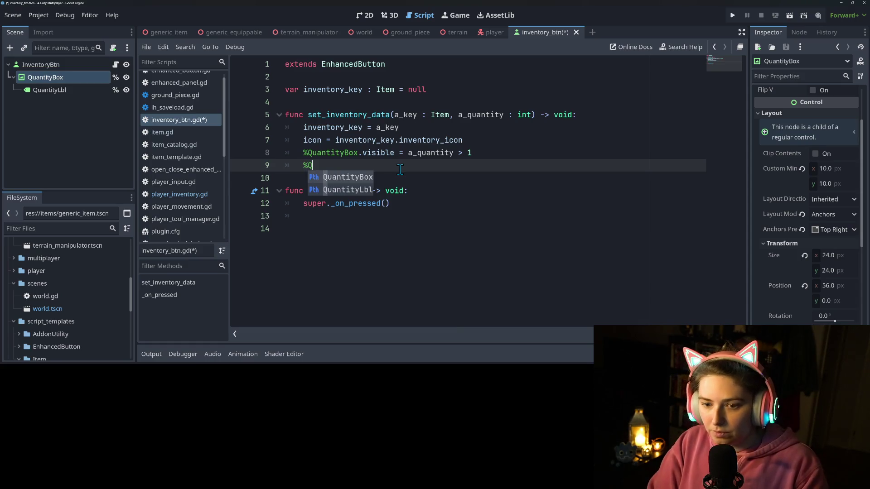
key("Down")
key("Return")
type(".text = s")
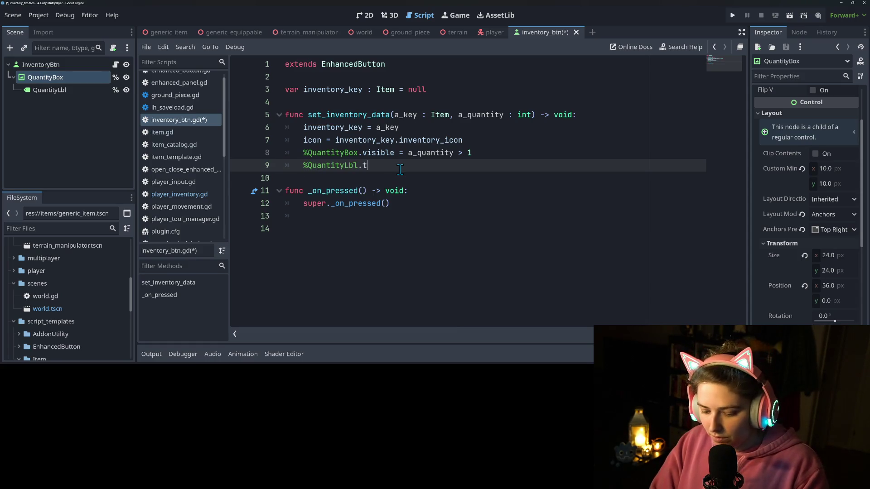
type("tr(")
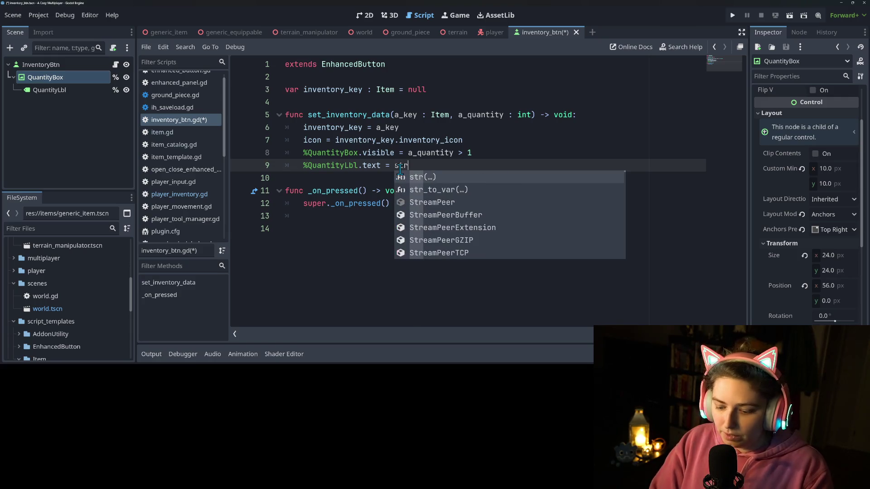
type("a")
key("Down")
key("Return")
key("ctrl+s")
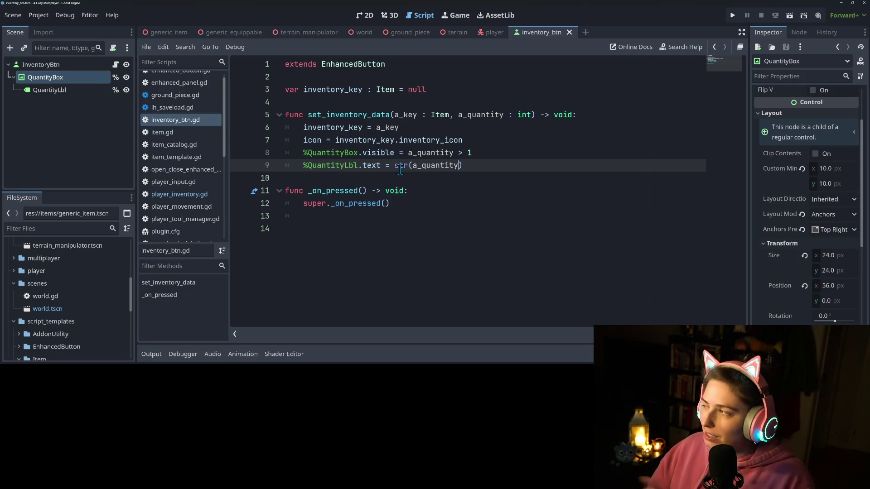
key("Down")
key("Down")
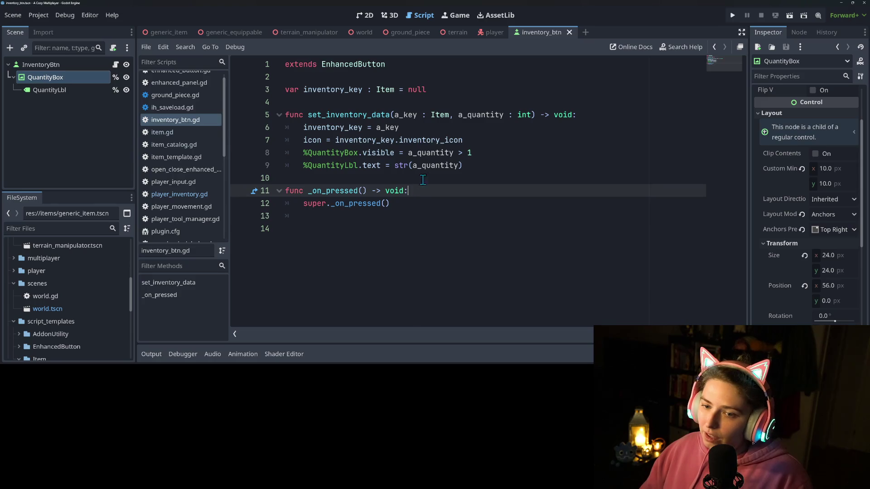
Walk through set_inventory_data and the inventory_key declaration, then switch to the browser
left_click(575, 225)
left_click(450, 215)
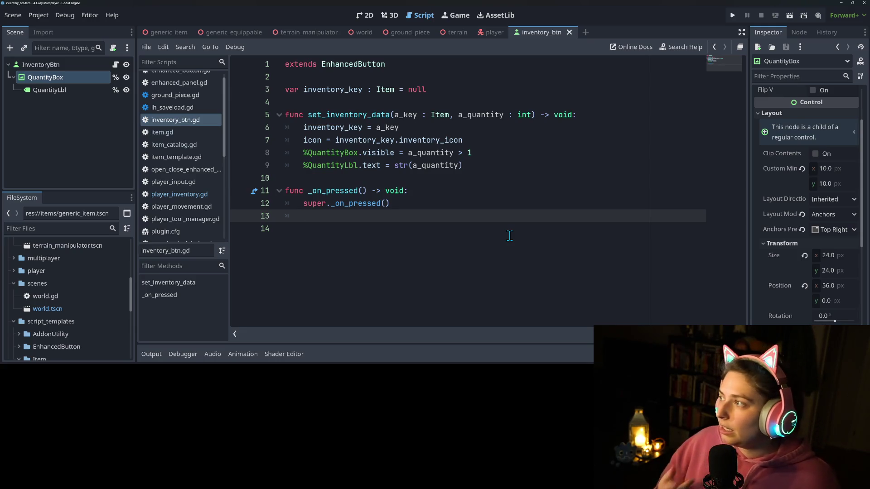
scroll(509, 235, "up", 4)
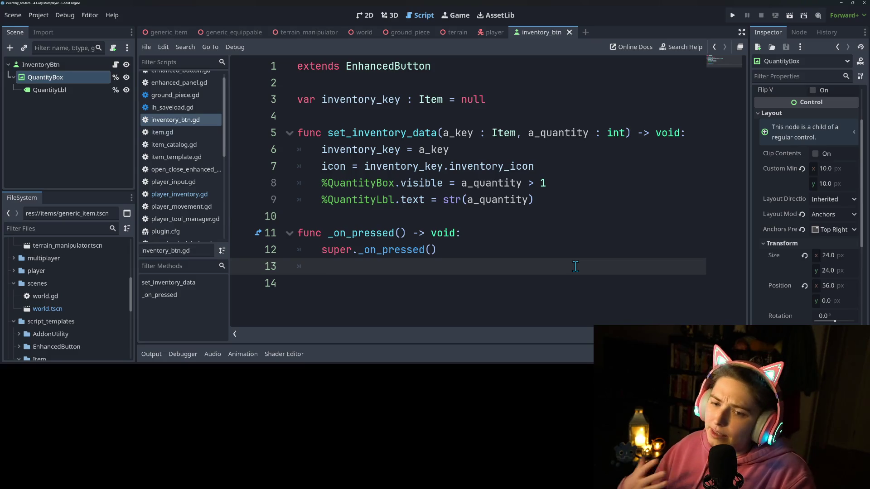
left_click(366, 152)
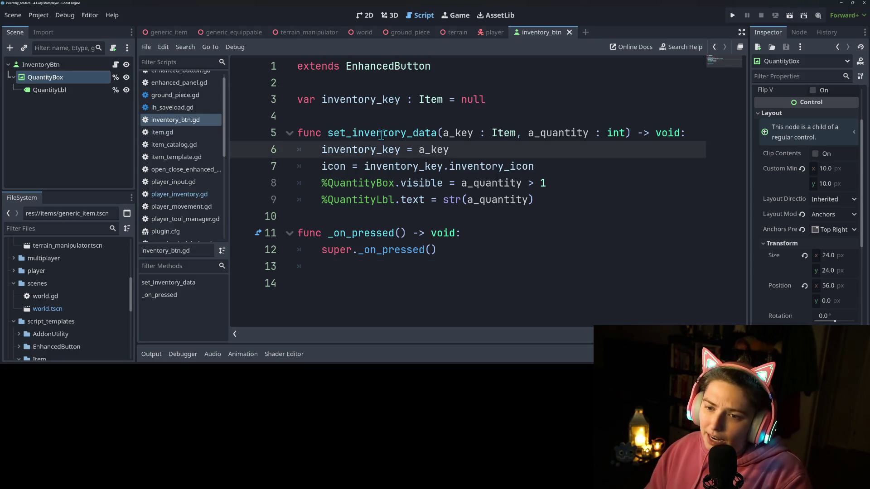
double_click(381, 134)
left_click(381, 134)
left_click(384, 118)
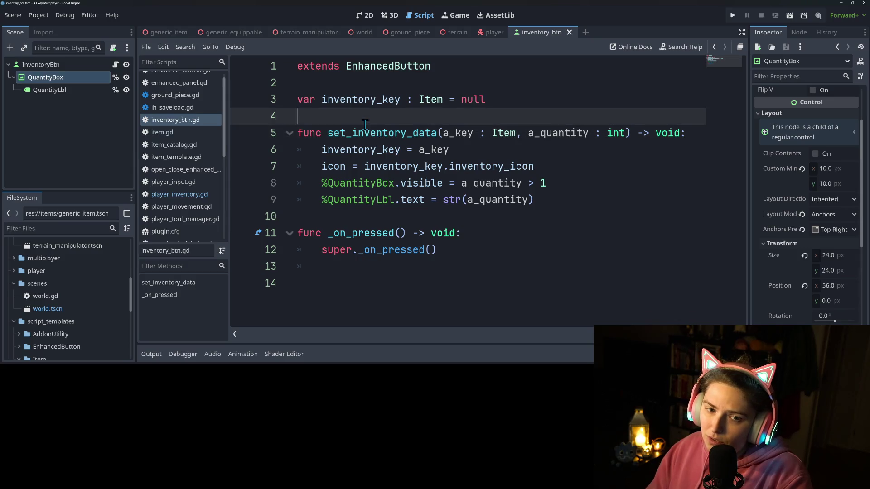
left_click(383, 99)
double_click(385, 99)
left_click(552, 98)
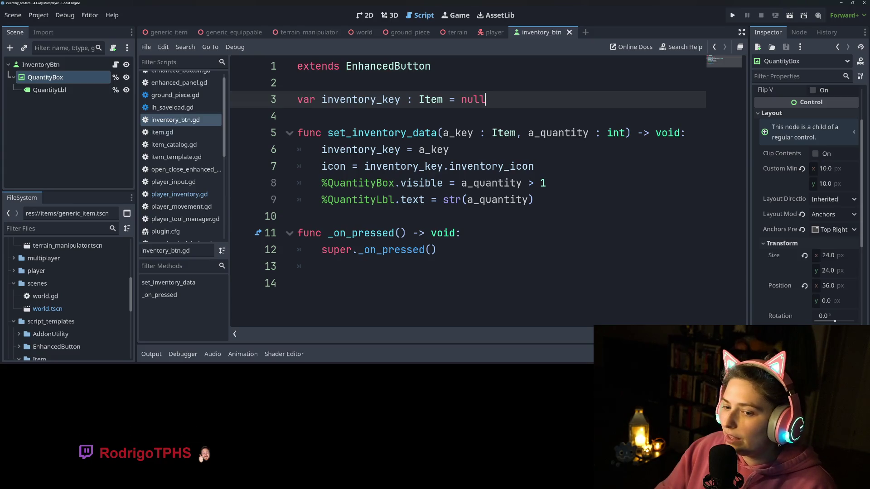
key("alt+Tab")
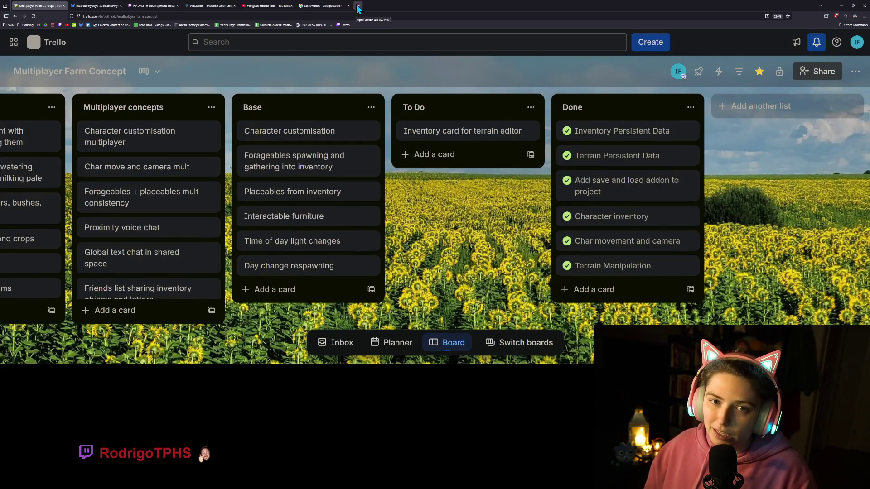
Open Twitch's Creator Dashboard Stream Manager in a new tab and bring up the raid channel list
left_click(358, 7)
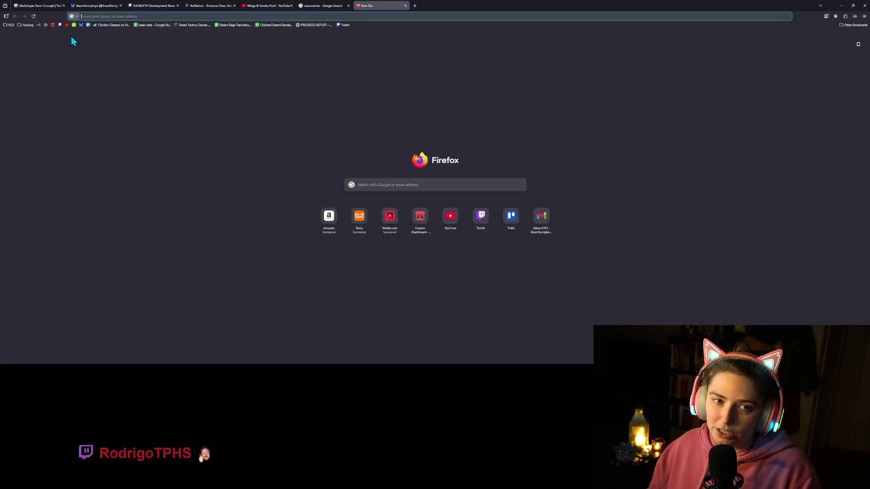
left_click(60, 26)
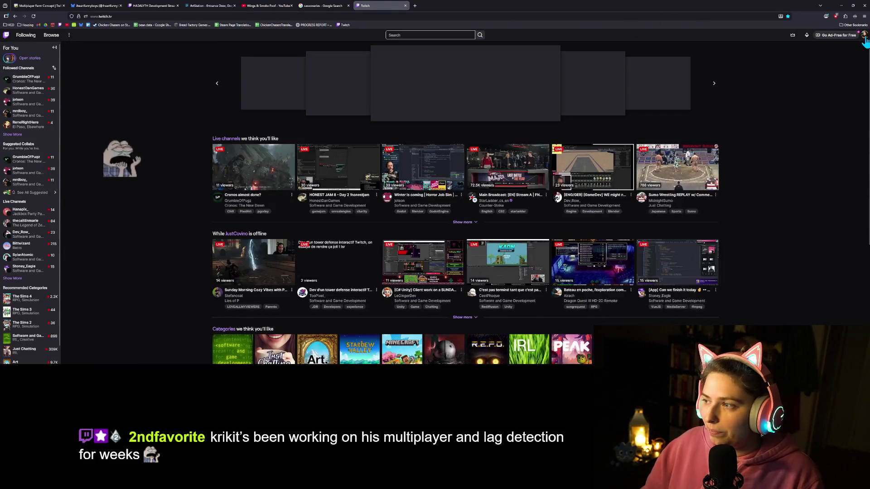
left_click(864, 36)
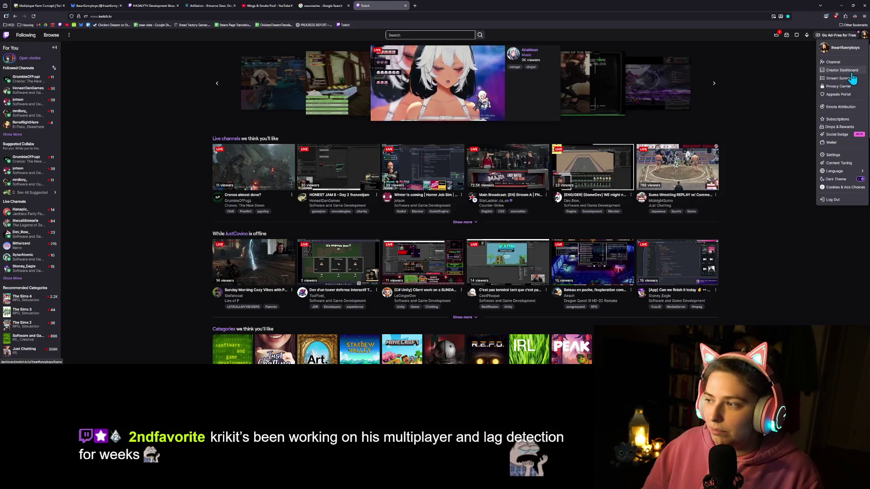
left_click(842, 70)
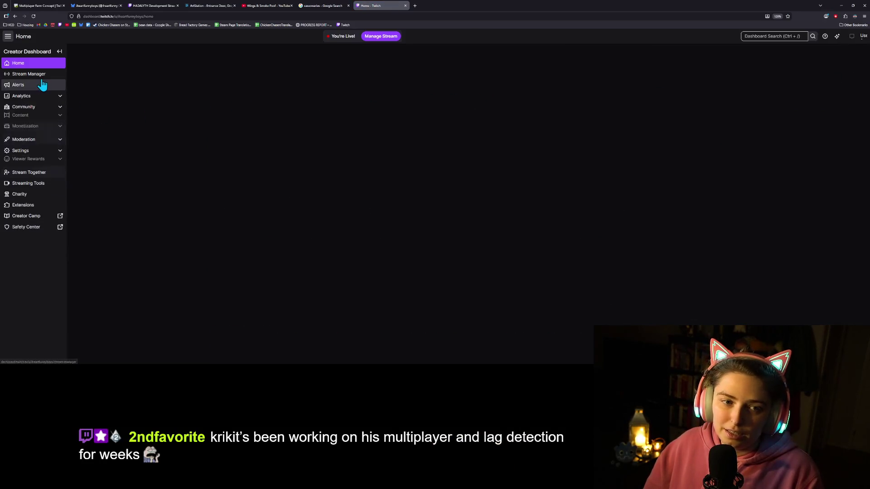
left_click(41, 78)
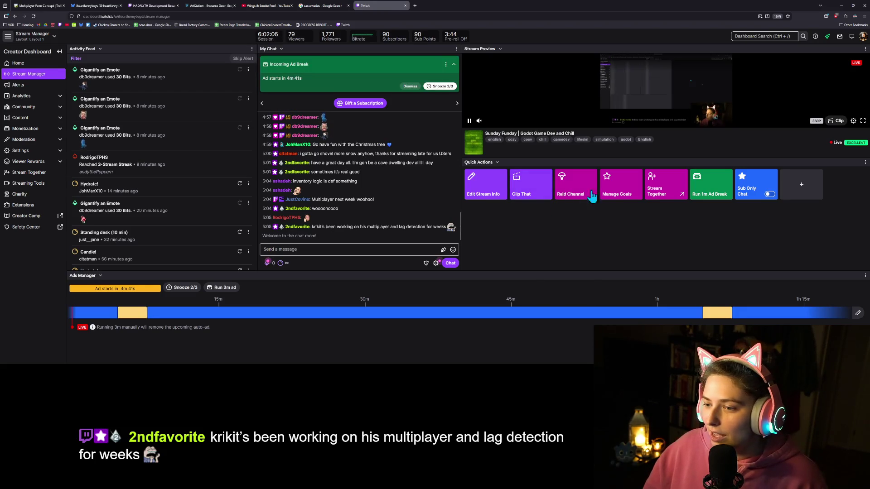
left_click(573, 194)
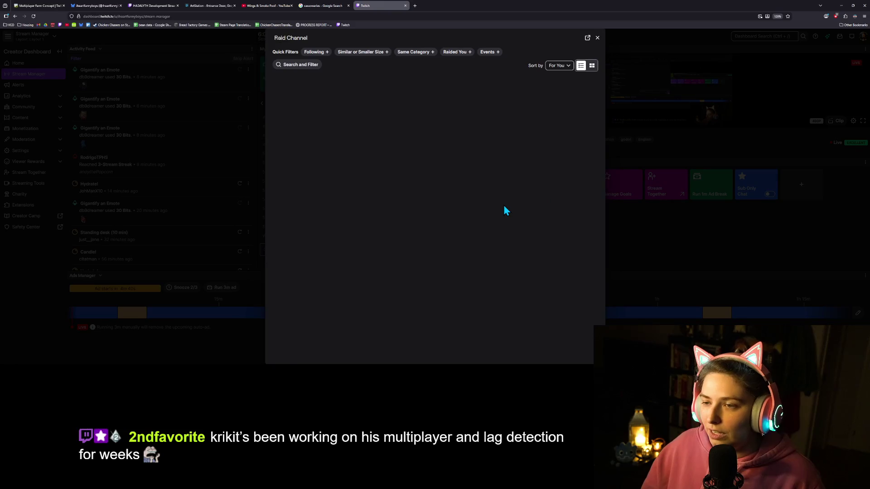
left_click(315, 53)
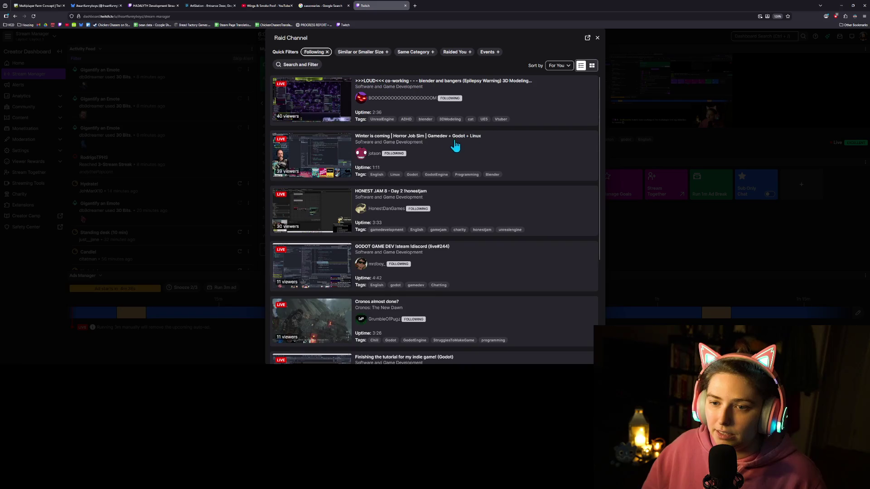
scroll(442, 200, "down", 2)
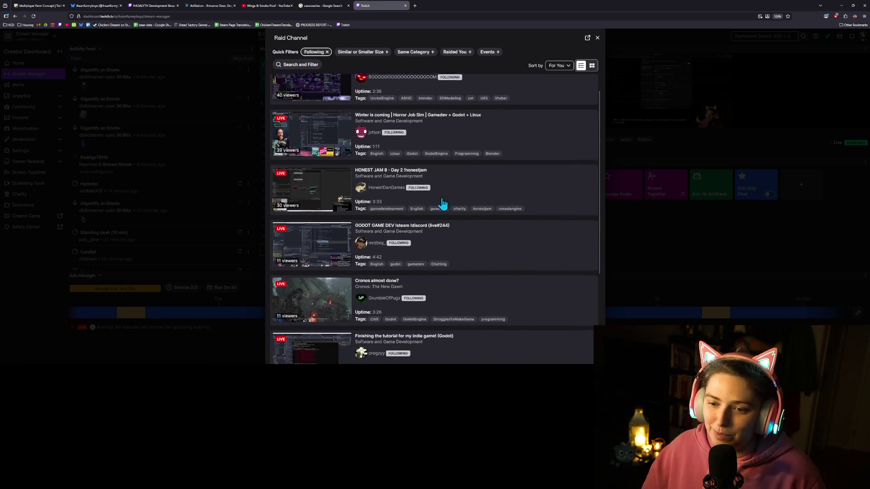
scroll(449, 204, "down", 2)
scroll(475, 220, "down", 1)
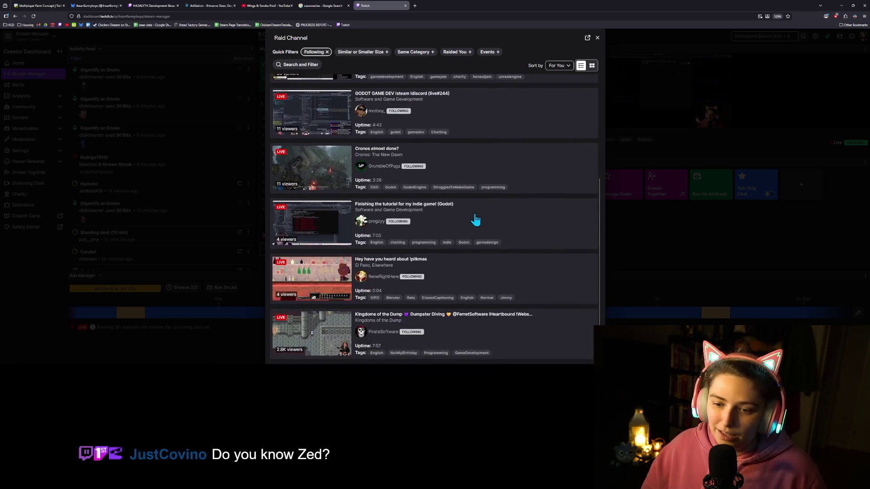
scroll(550, 241, "up", 3)
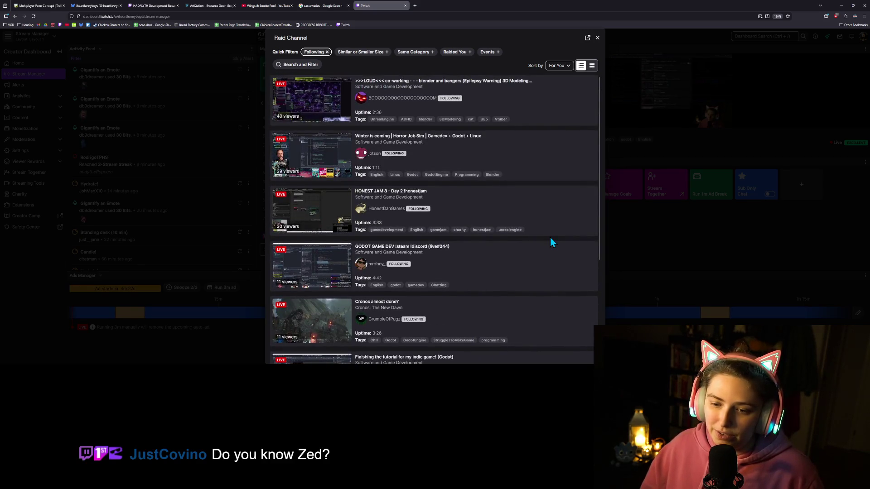
scroll(550, 238, "down", 3)
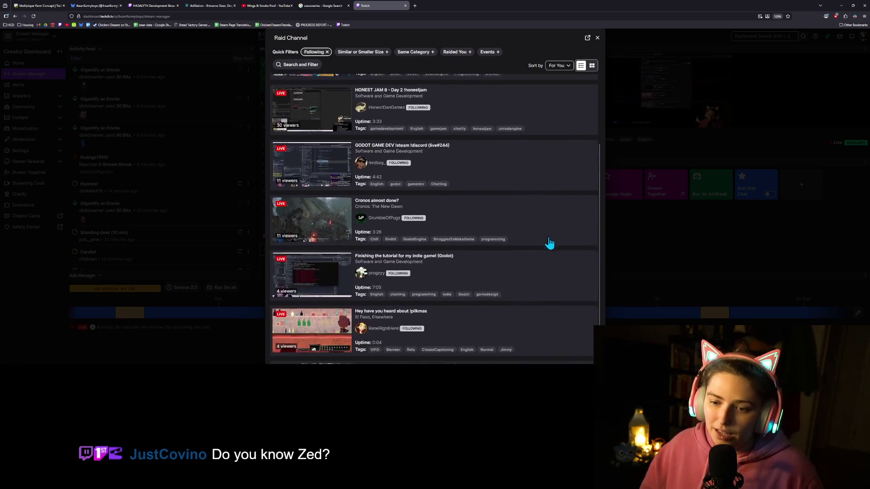
scroll(549, 243, "down", 1)
scroll(550, 238, "down", 1)
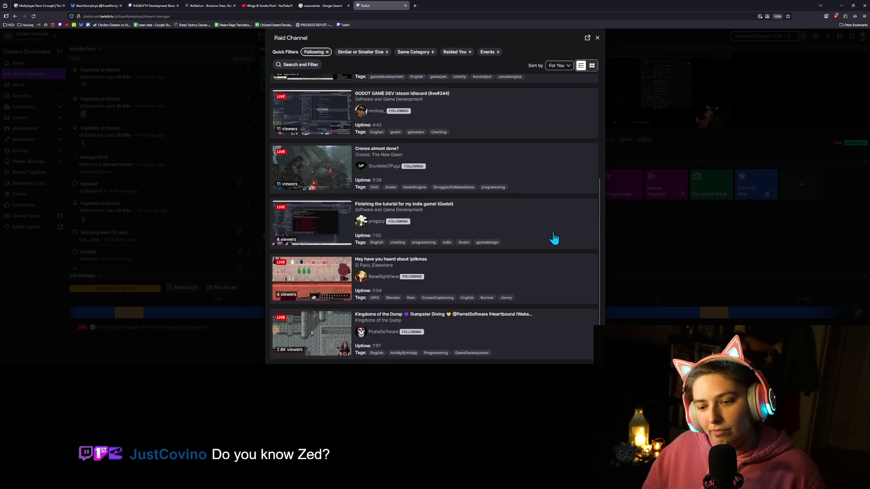
scroll(553, 238, "up", 3)
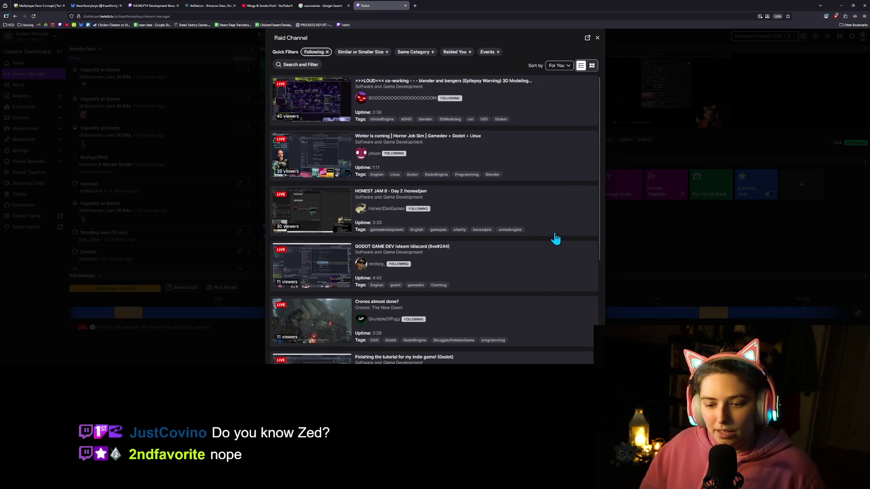
scroll(555, 238, "down", 5)
scroll(555, 239, "up", 5)
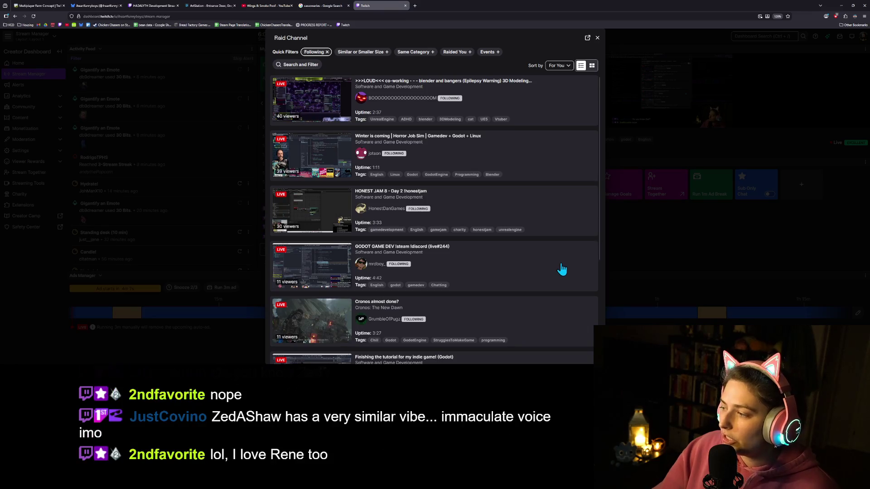
scroll(562, 274, "down", 4)
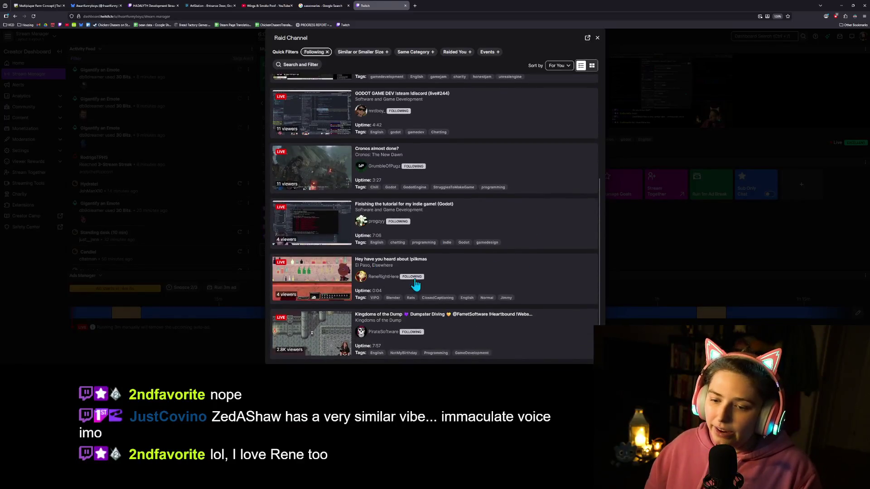
left_click(327, 52)
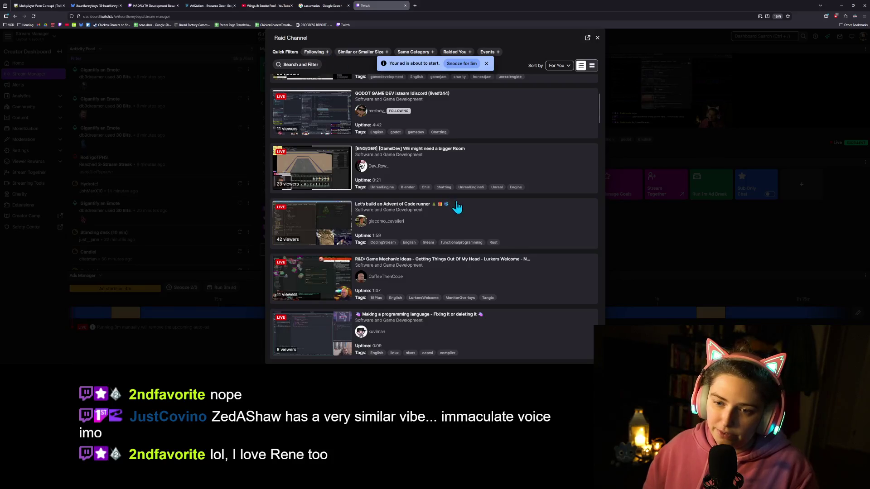
Scroll down through the full For You Raid Channel list of live Software and Game Development channels
scroll(458, 206, "up", 3)
scroll(463, 251, "down", 5)
scroll(558, 272, "down", 6)
scroll(552, 271, "down", 8)
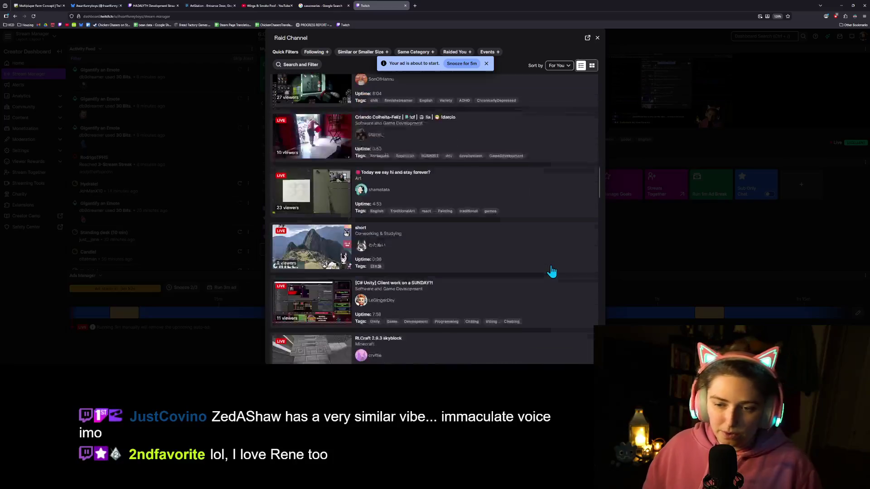
scroll(551, 270, "down", 5)
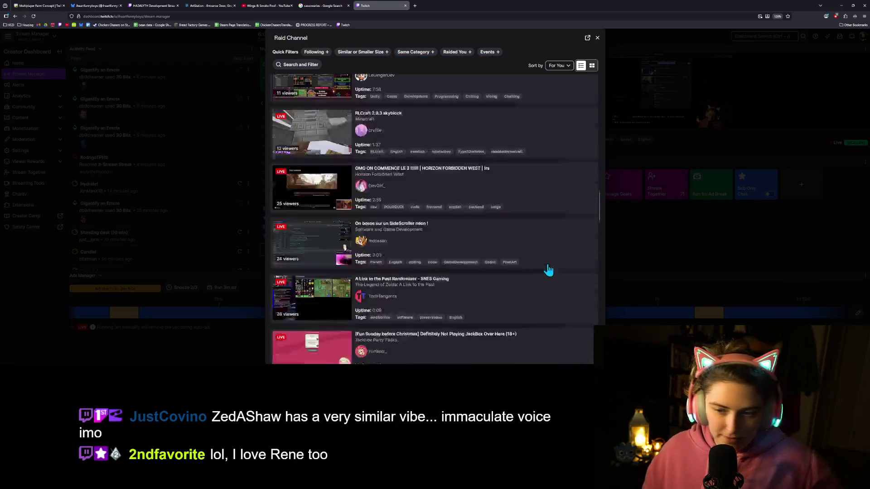
scroll(548, 269, "down", 5)
scroll(548, 267, "down", 2)
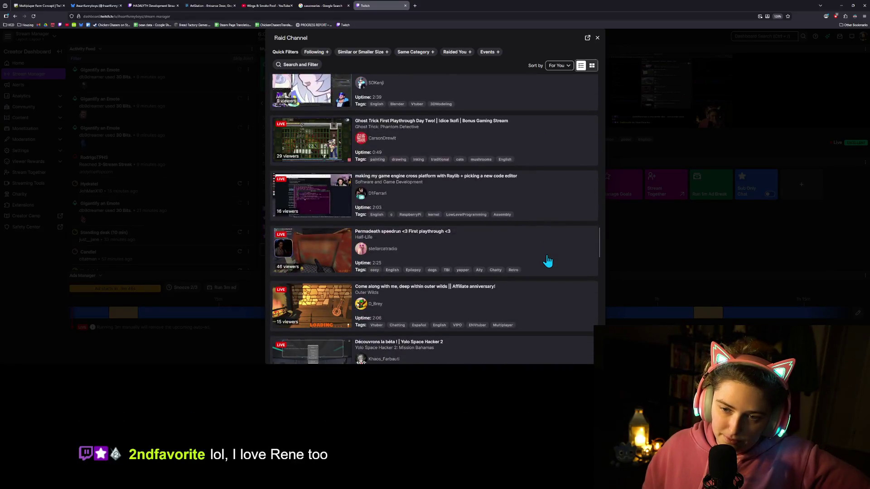
scroll(548, 261, "down", 6)
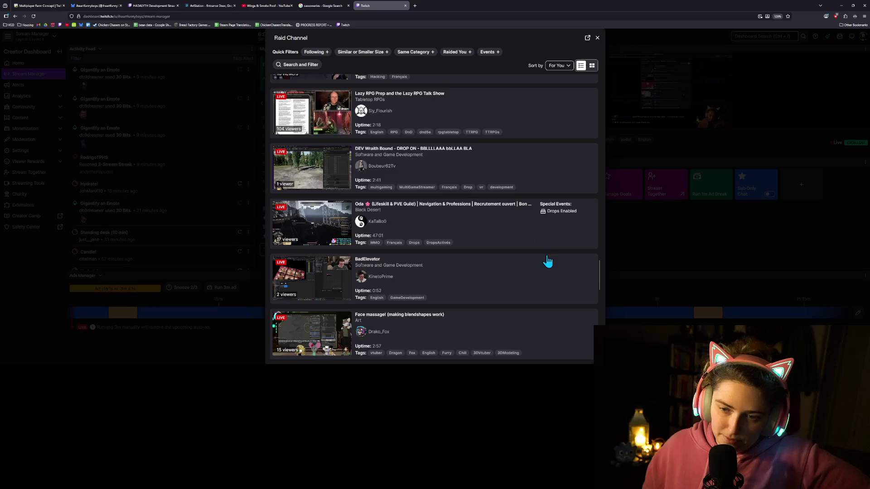
scroll(548, 261, "down", 5)
scroll(547, 262, "down", 4)
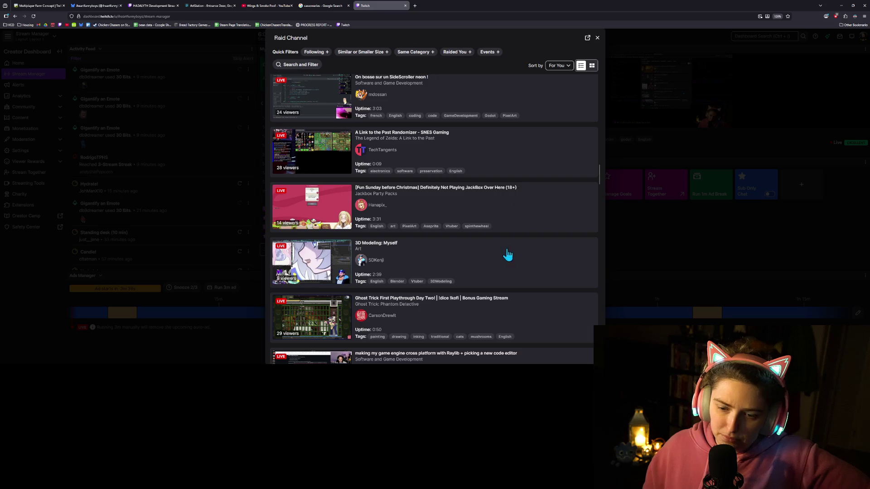
scroll(507, 255, "down", 5)
scroll(556, 257, "down", 5)
scroll(555, 259, "down", 3)
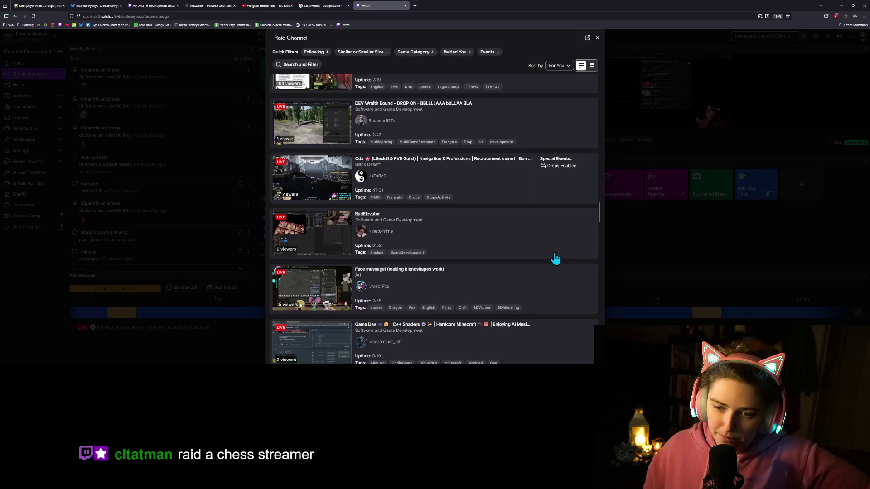
scroll(555, 259, "down", 3)
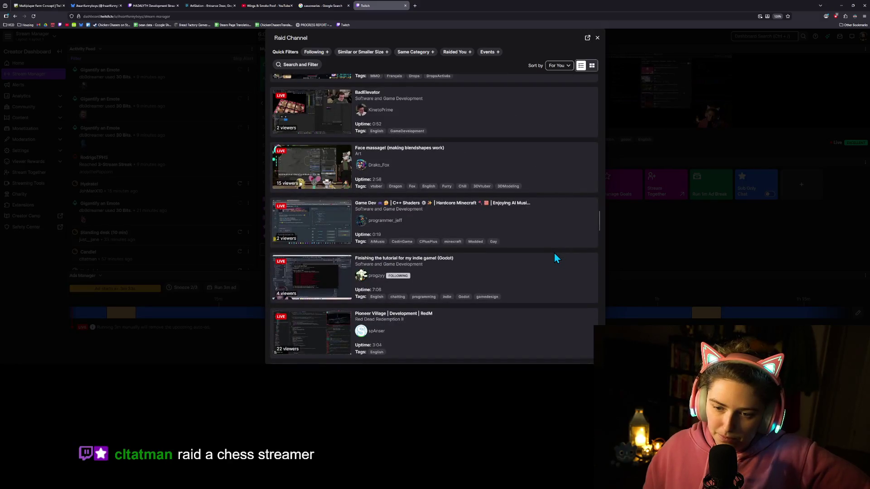
scroll(556, 259, "down", 2)
scroll(557, 258, "down", 2)
scroll(556, 258, "down", 2)
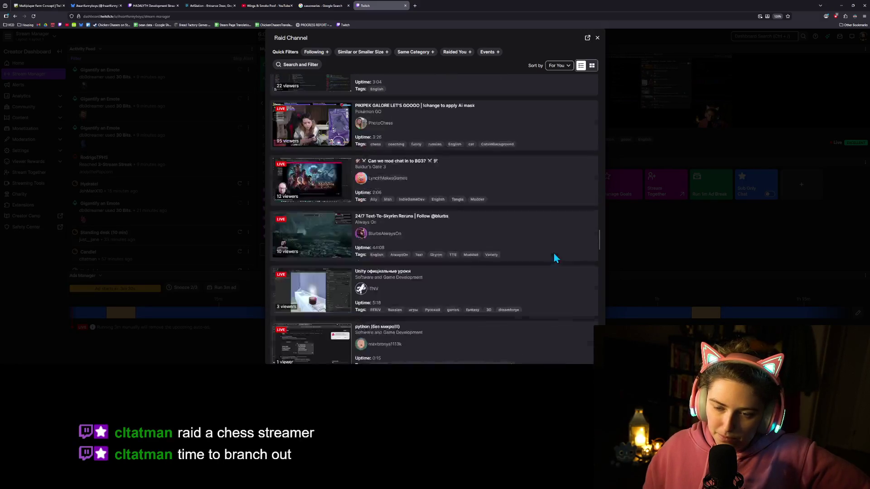
scroll(555, 258, "down", 2)
scroll(555, 258, "down", 2)
scroll(555, 258, "down", 1)
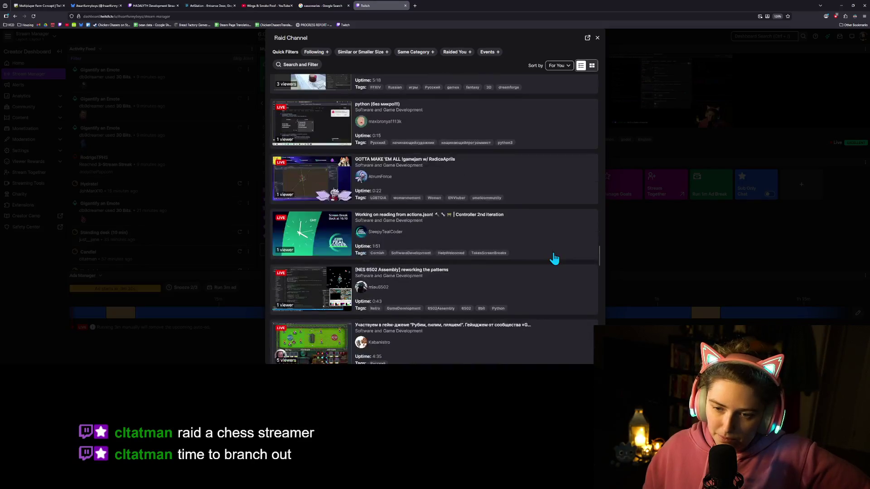
scroll(554, 259, "down", 2)
scroll(555, 260, "down", 2)
scroll(555, 259, "down", 2)
scroll(556, 259, "down", 2)
scroll(556, 258, "down", 2)
scroll(556, 256, "down", 2)
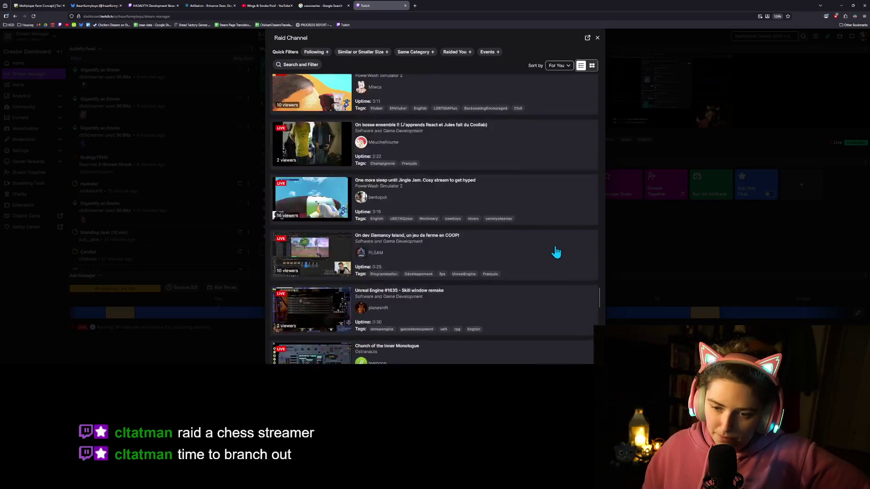
scroll(556, 253, "down", 2)
scroll(558, 255, "down", 3)
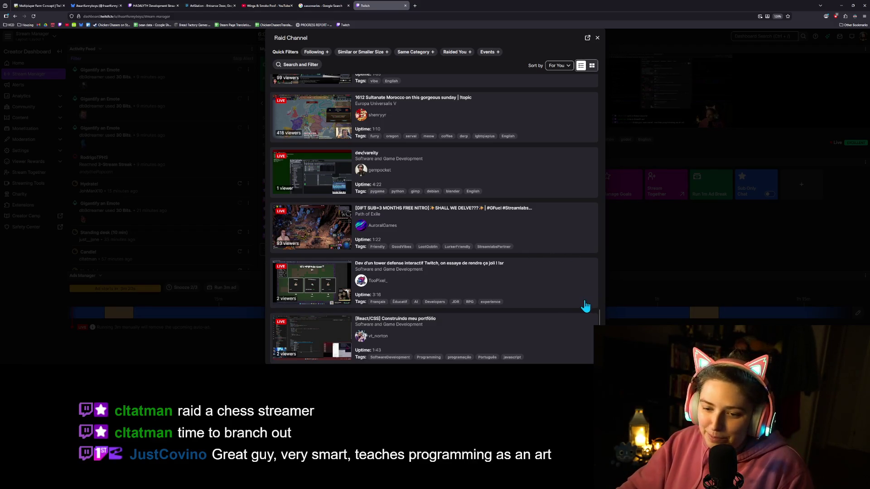
scroll(600, 323, "down", 15)
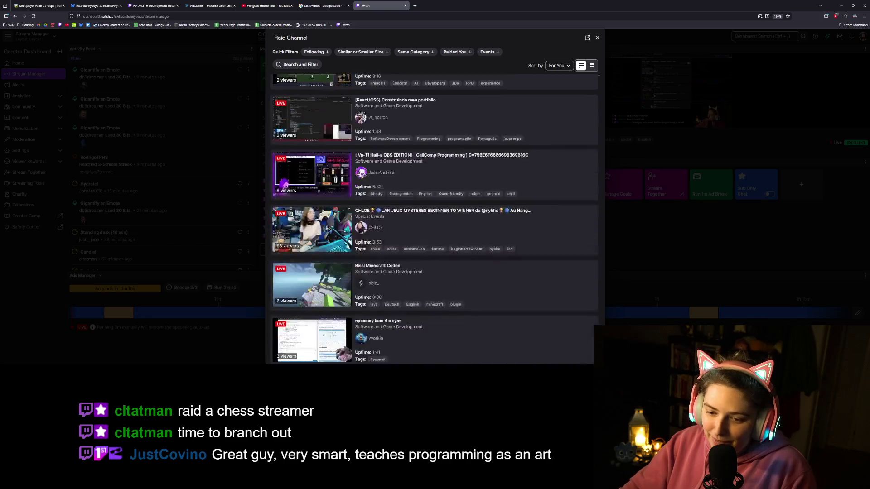
scroll(594, 308, "up", 15)
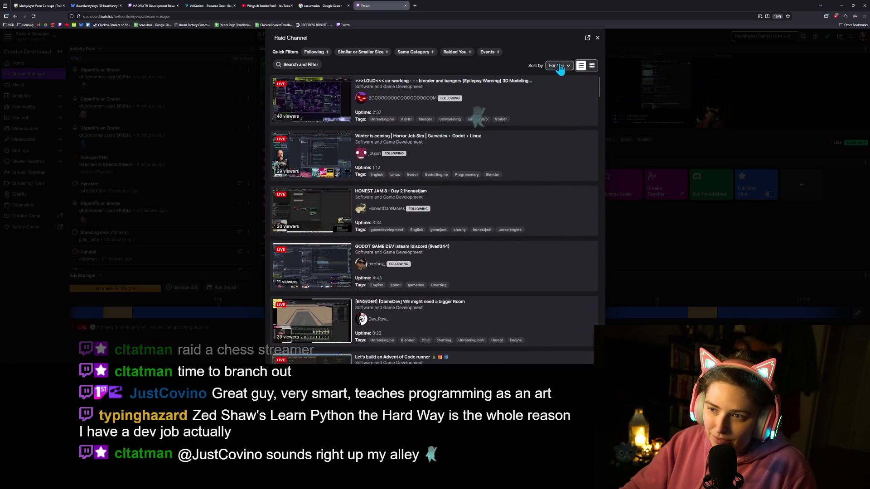
Search live raid channels for the C++ game dev streamer by name and preview the match
left_click(294, 65)
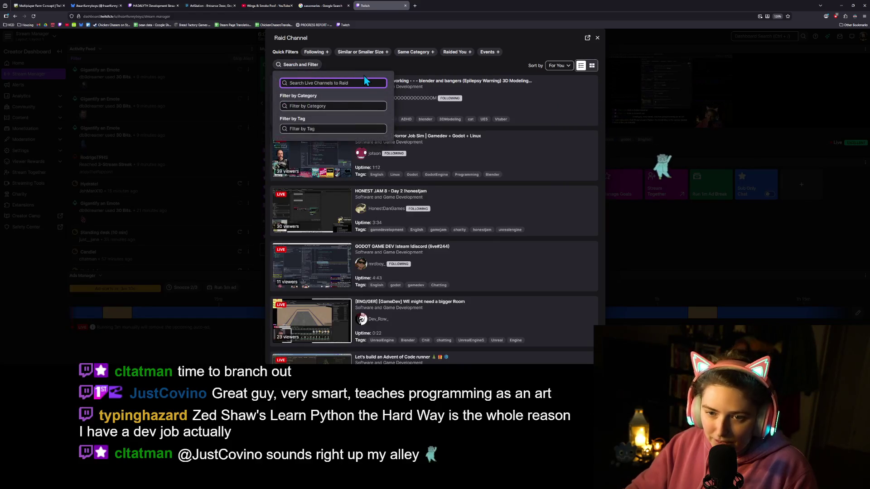
type("zed")
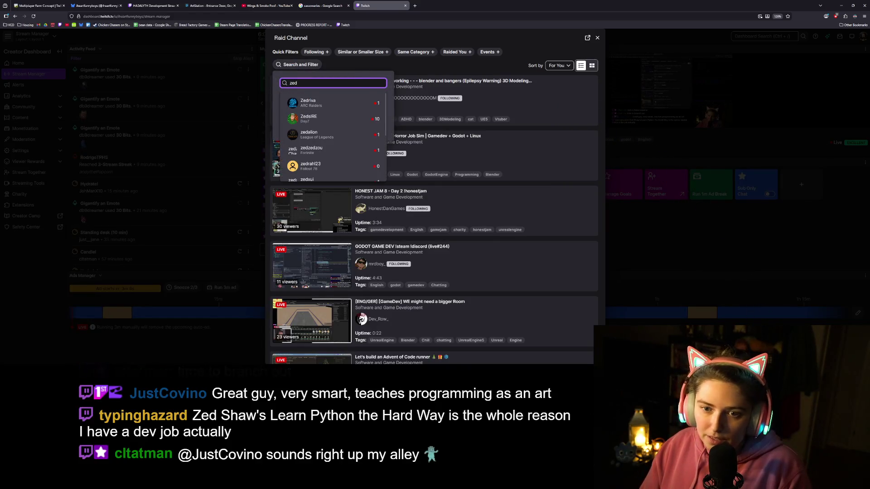
type("ashaw")
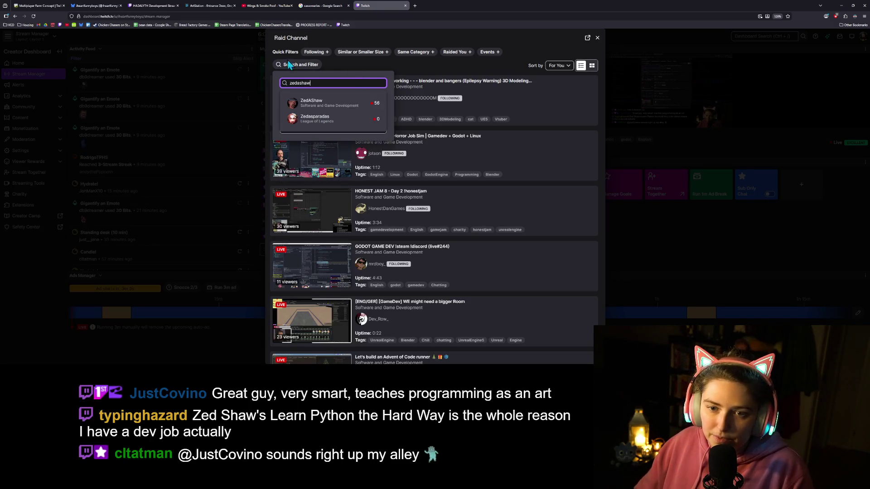
left_click(328, 104)
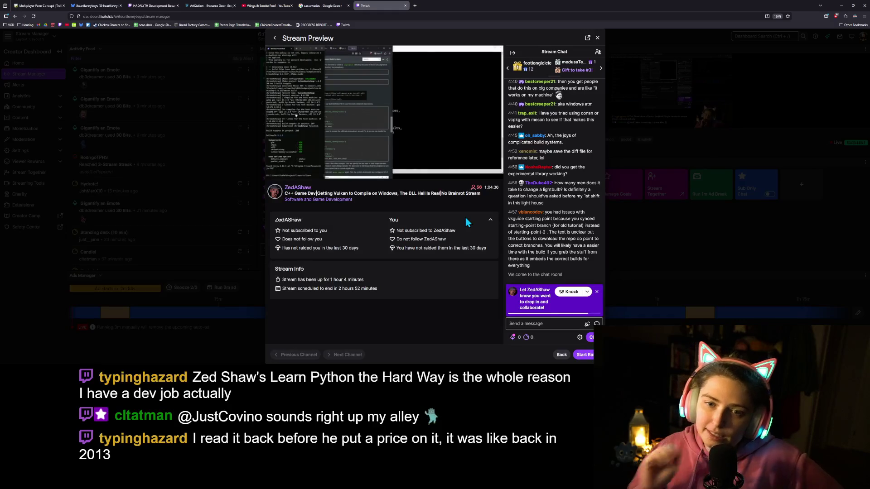
Look over the C++ Game Dev stream and its chat, then go back to the Raid Channel list
mouse_move(287, 176)
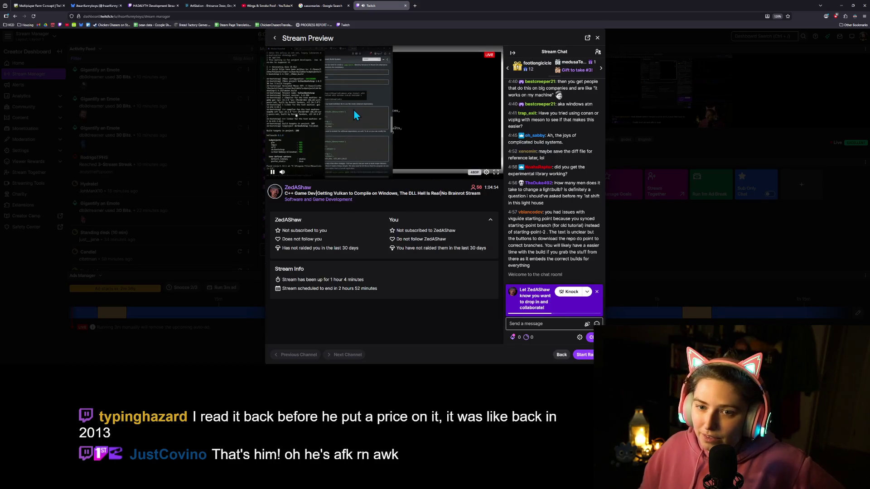
scroll(572, 242, "up", 10)
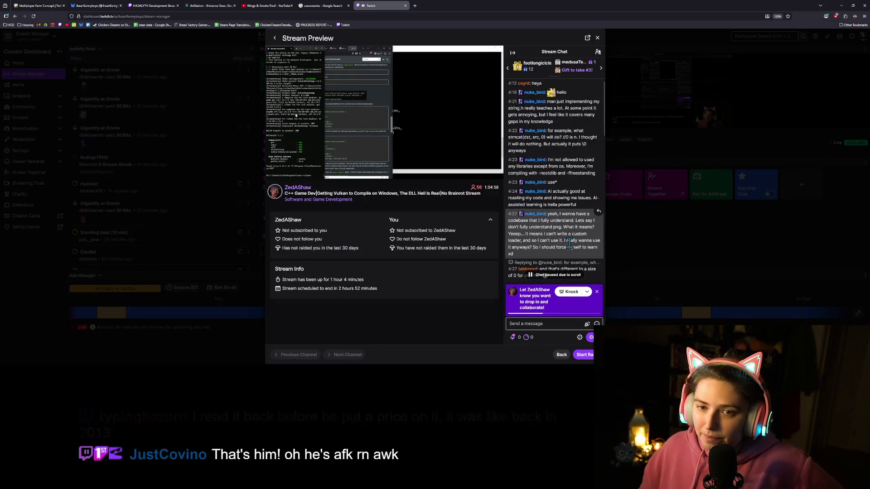
scroll(568, 244, "down", 10)
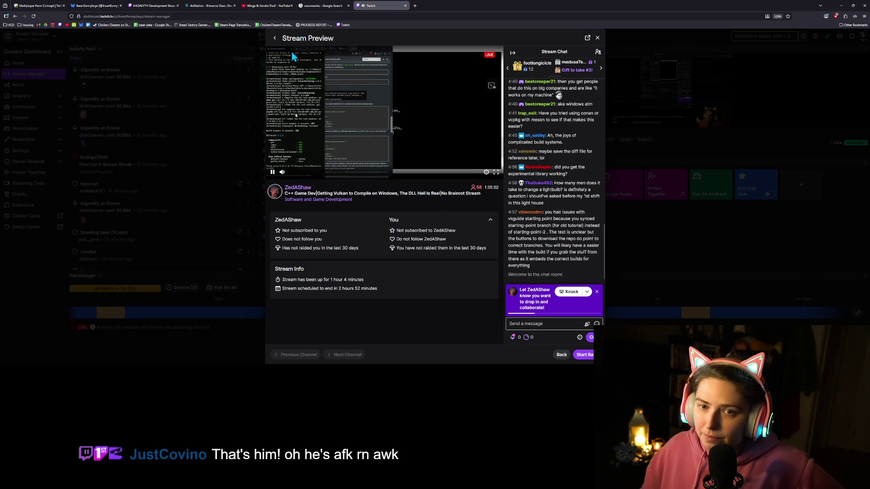
left_click(274, 38)
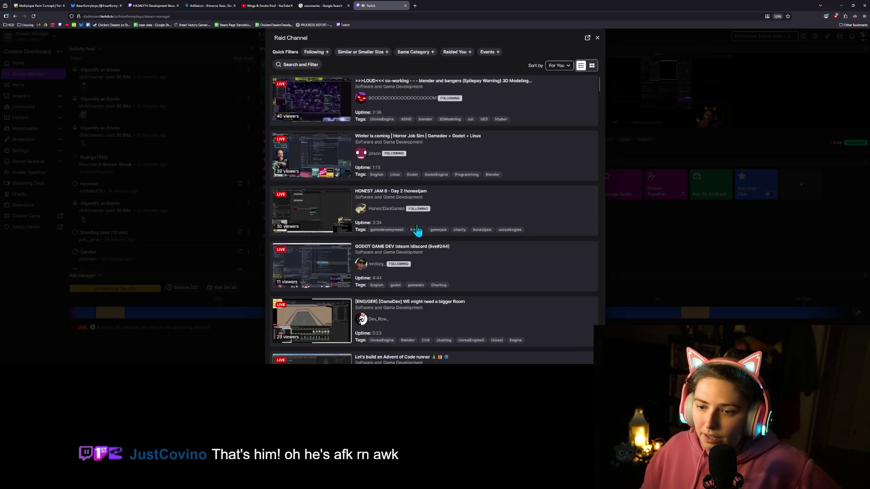